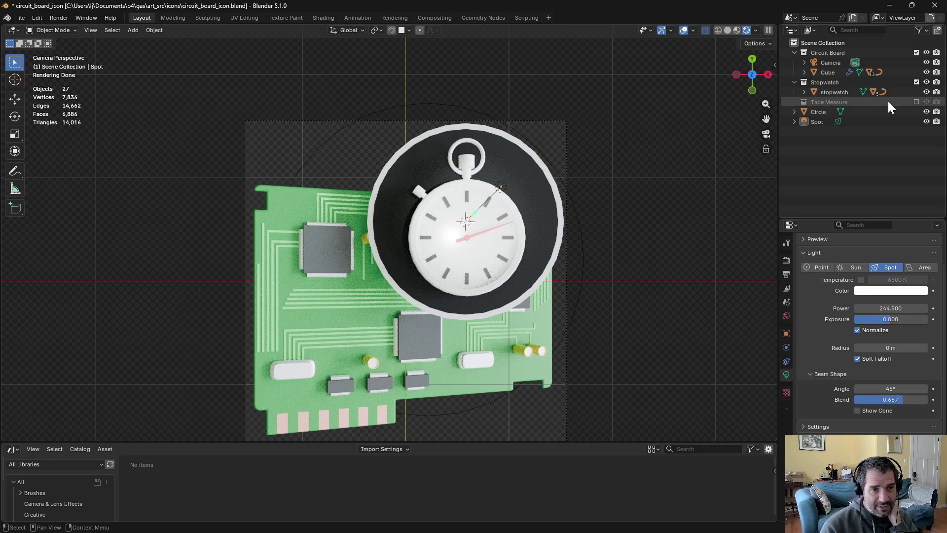
Swap from the Stopwatch to the Tape Measure collection and toggle the spot light's visibility
click(916, 101)
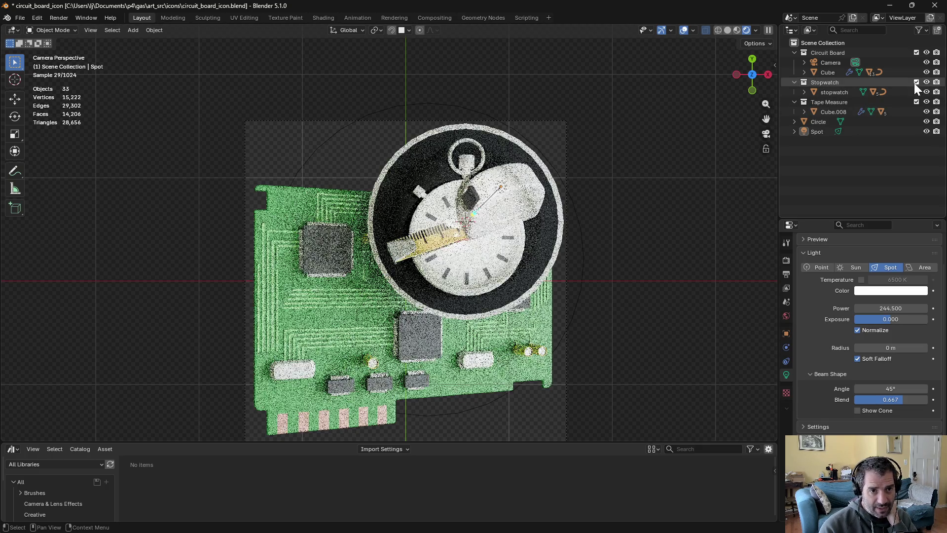
click(916, 82)
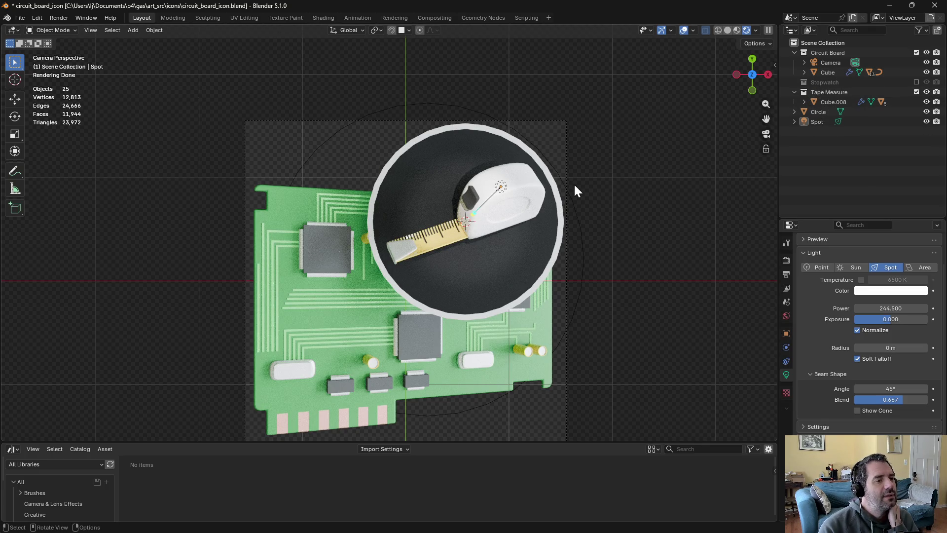
click(927, 121)
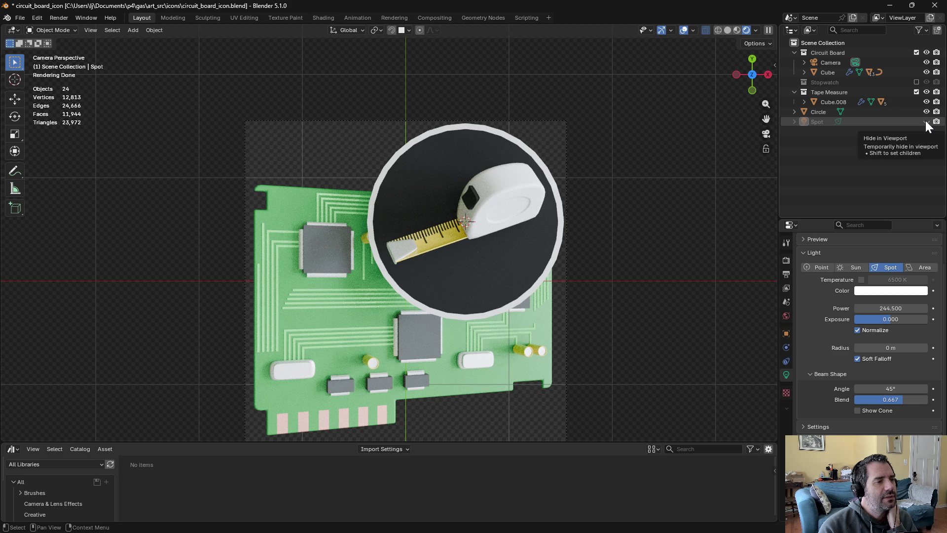
click(926, 123)
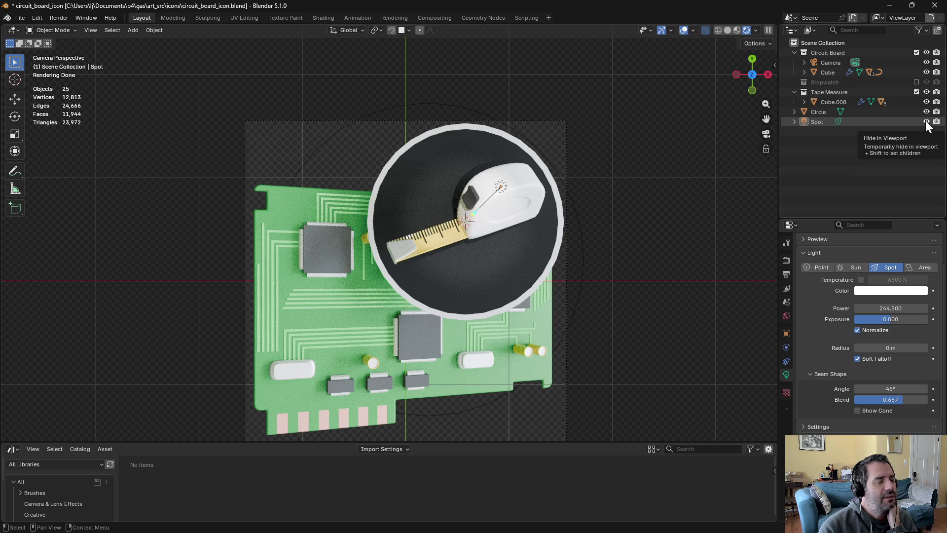
click(926, 122)
click(926, 122)
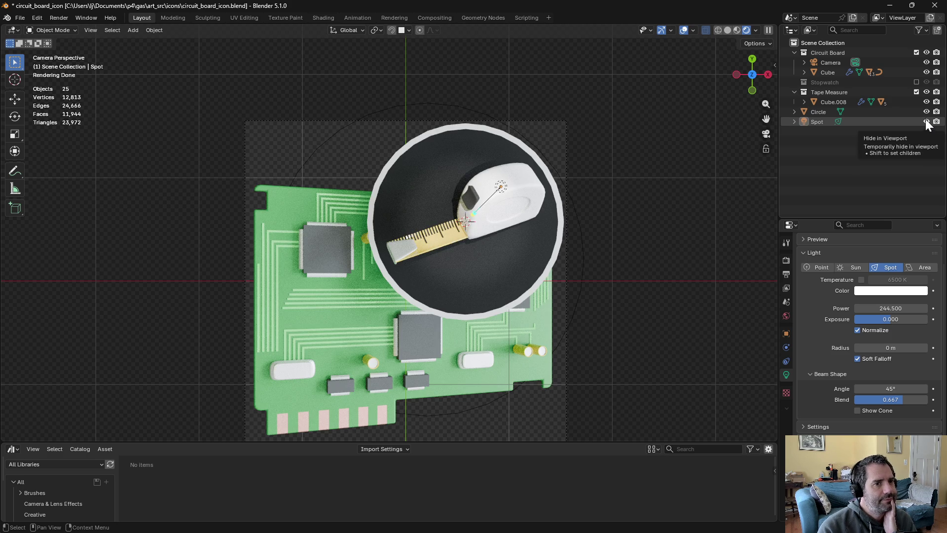
Re-enable Stopwatch, exclude Tape Measure, and hide the spot light from the viewport
click(916, 82)
click(916, 101)
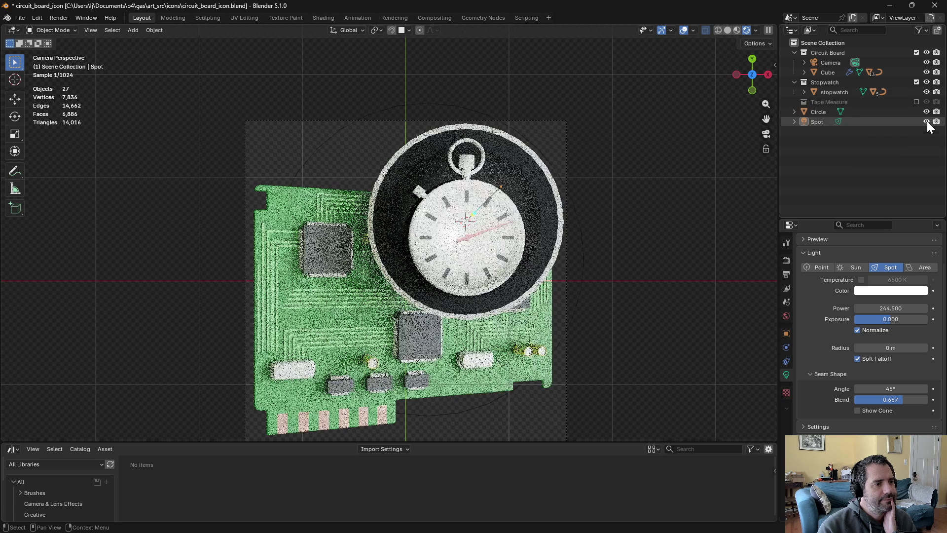
click(927, 121)
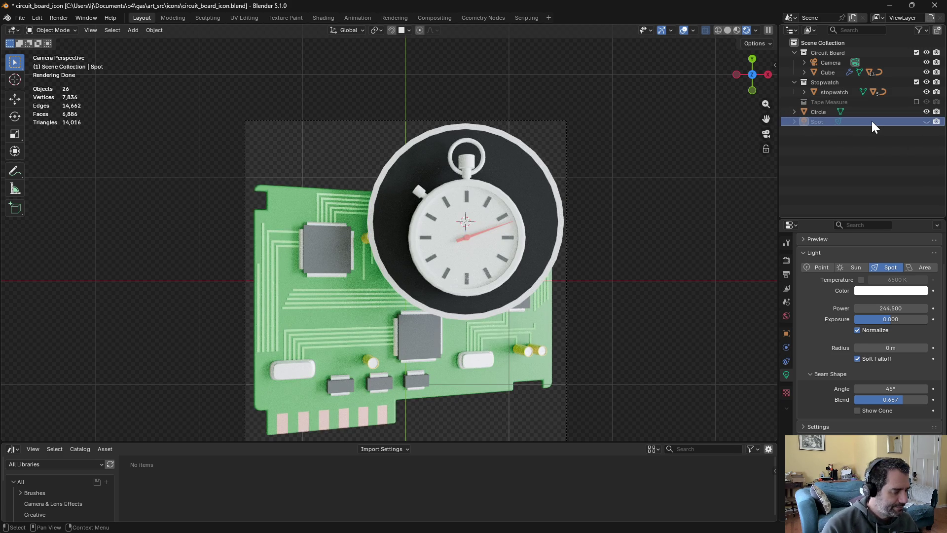
Delete the spot light, save, render a preview frame, and select the stopwatch
key(Delete)
key(ctrl+s)
key(F12)
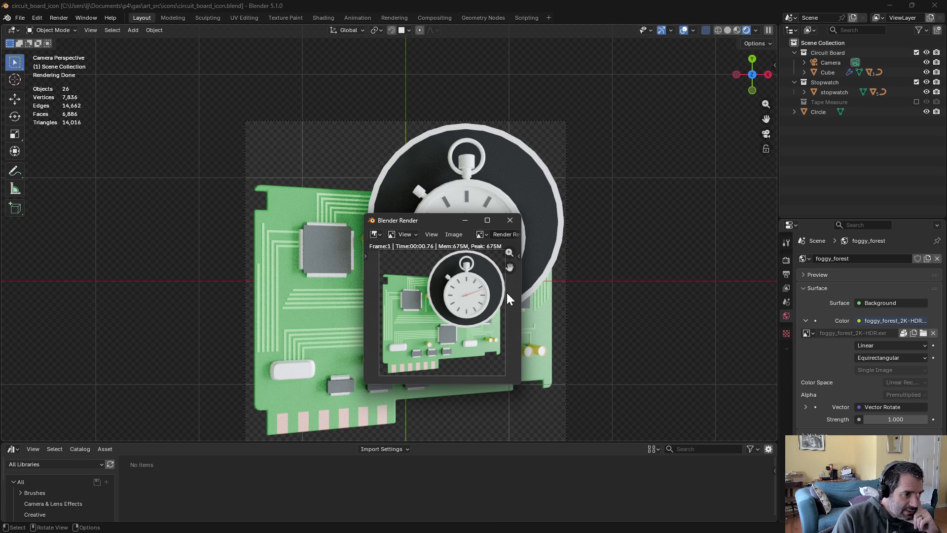
click(510, 220)
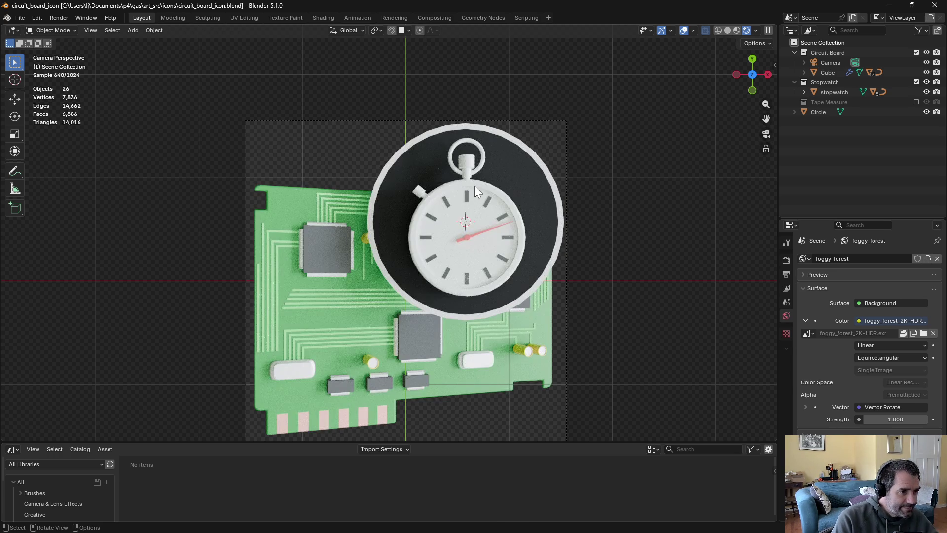
click(477, 183)
Nudge the stopwatch slightly along the Y axis
key(g)
key(y)
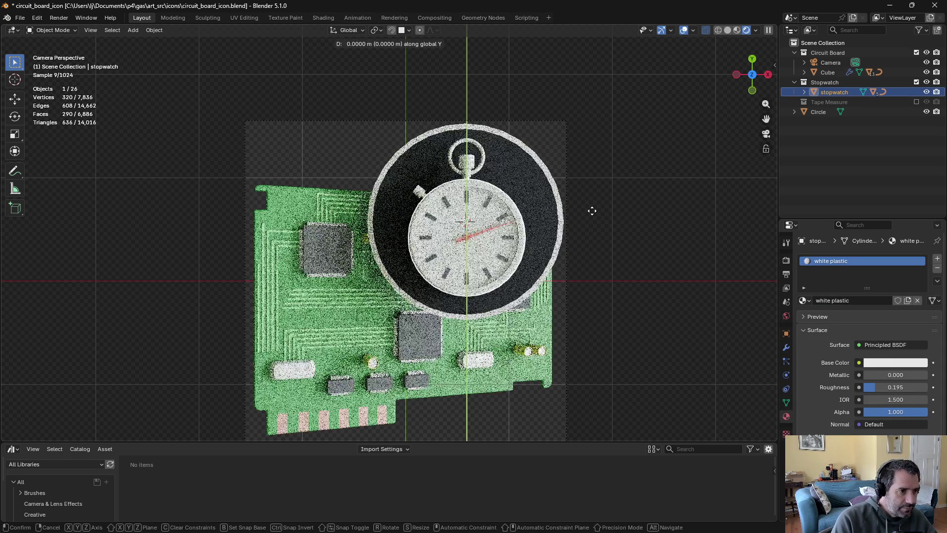
click(592, 214)
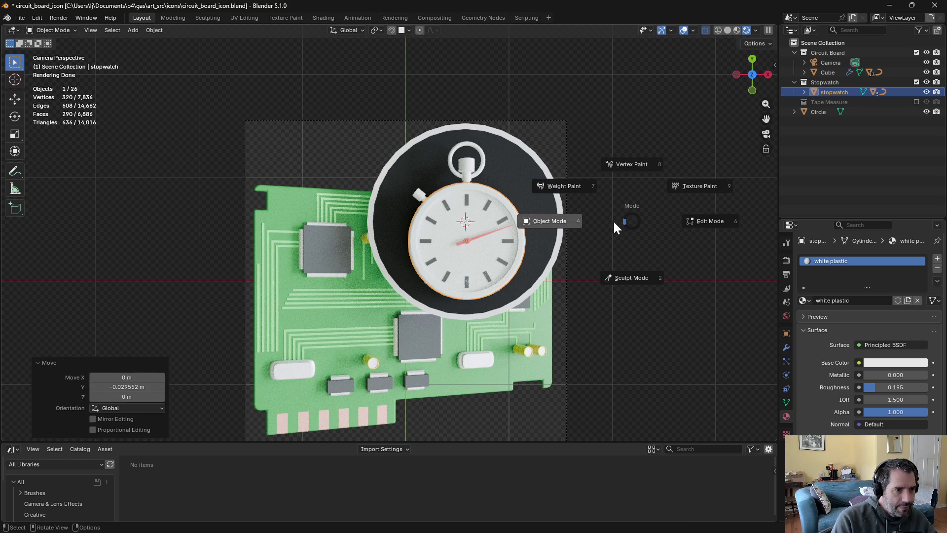
click(612, 221)
Assign the silver material to the stopwatch's top ring and top cylinder
click(486, 166)
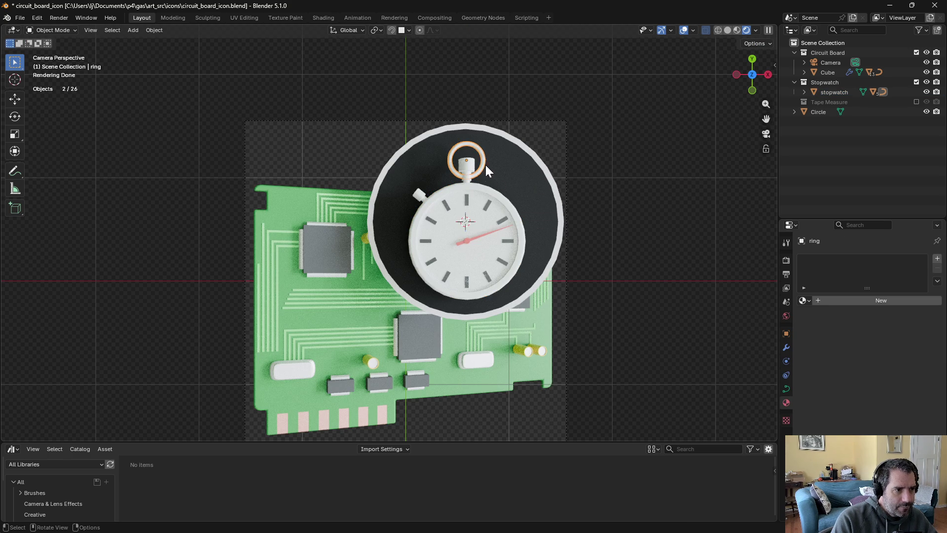
click(470, 170)
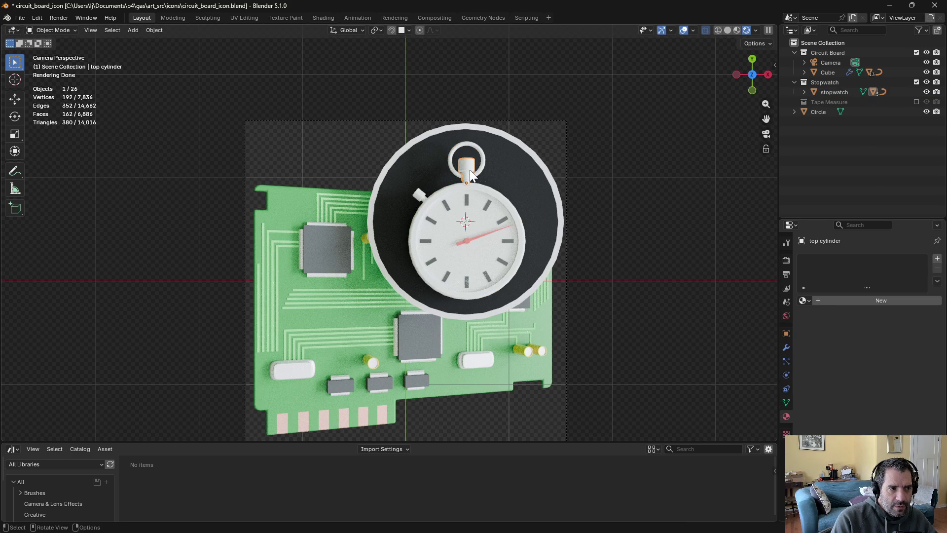
shift+click(482, 159)
click(804, 300)
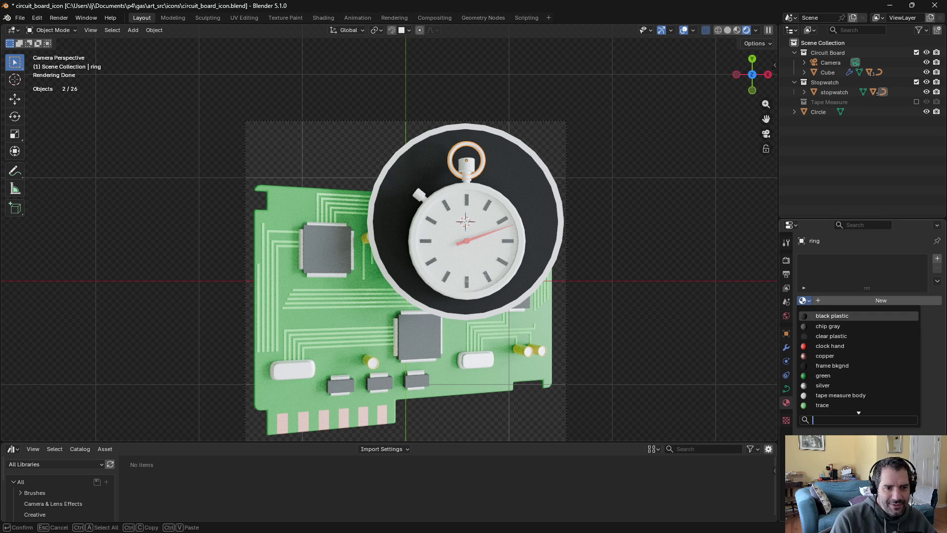
click(822, 375)
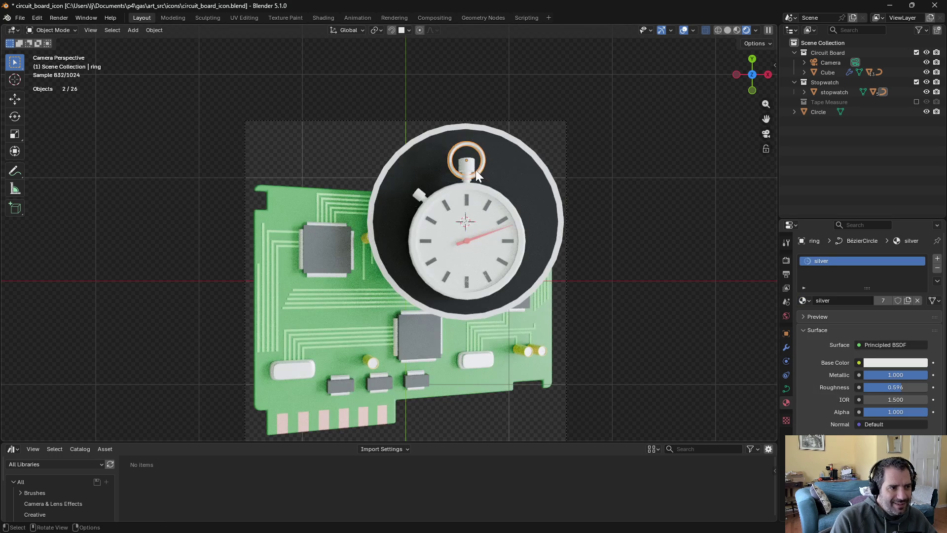
click(472, 171)
click(804, 300)
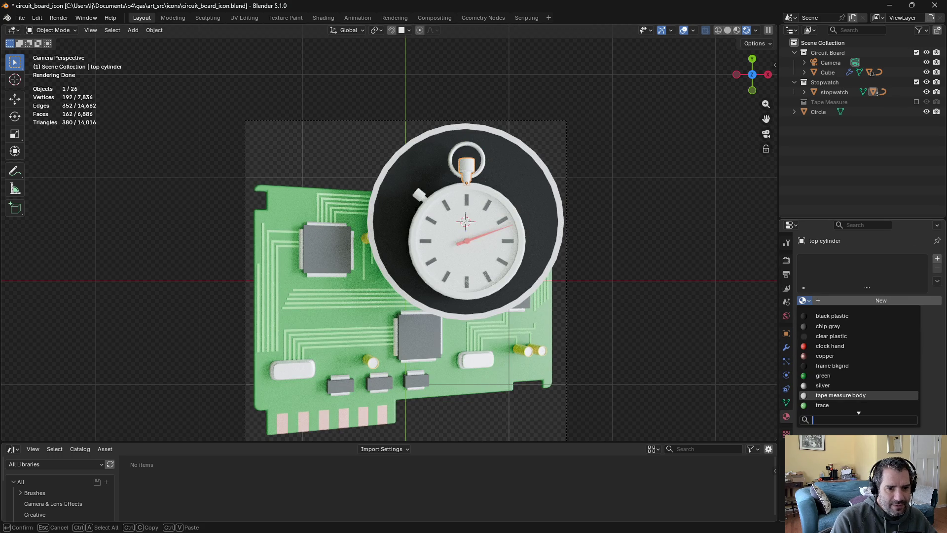
click(833, 395)
Give the start button and the stopwatch body silver, replacing the body's white plastic
click(418, 193)
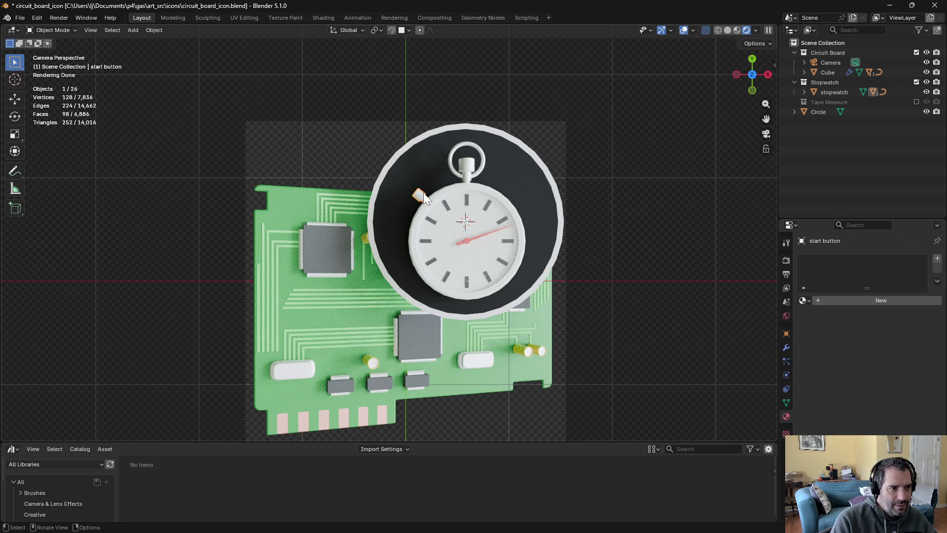
click(804, 300)
click(828, 385)
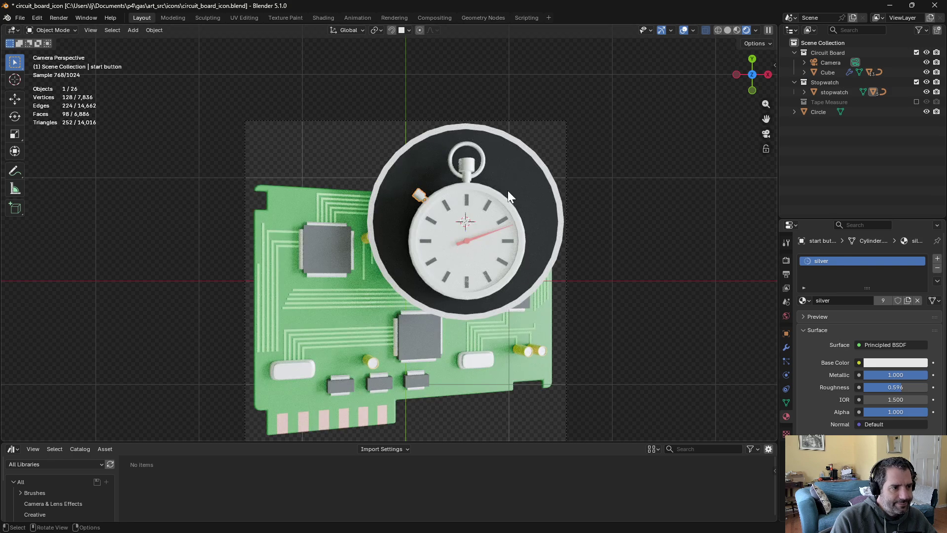
click(498, 197)
click(804, 301)
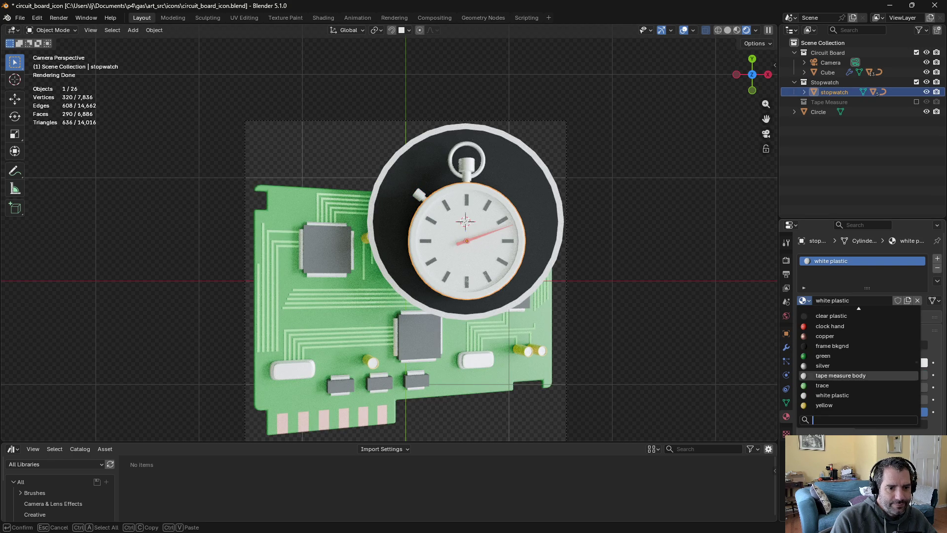
click(836, 365)
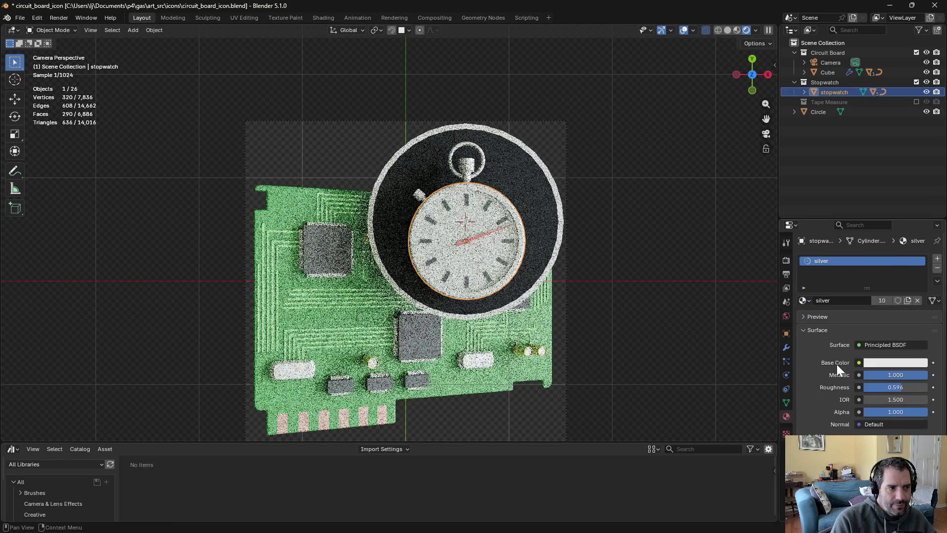
Lower the silver material's roughness to 0.146 in camera view and render a frame
mouse_move(593, 265)
middle_down()
mouse_move(649, 313)
mouse_move(598, 245)
middle_up()
scroll(528, 236, up, 5)
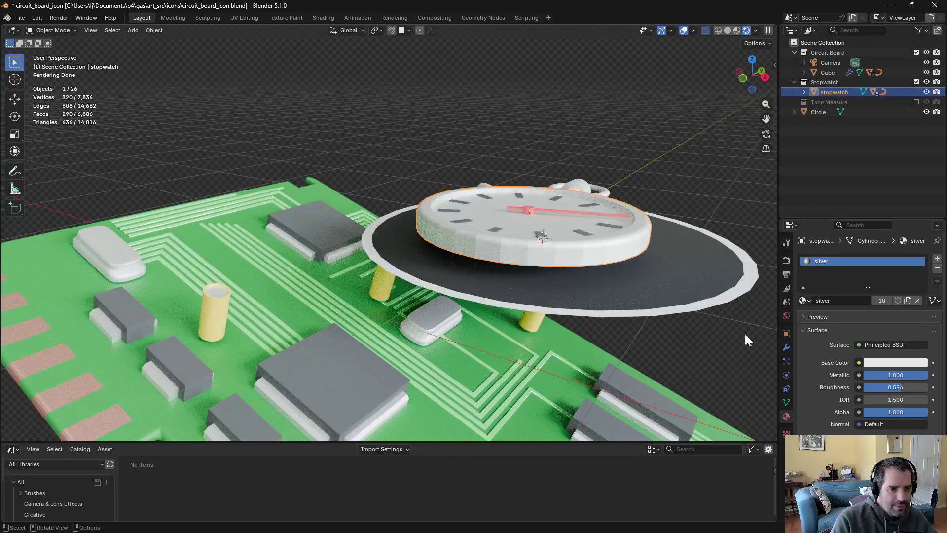
drag(903, 388, 885, 389)
key(KP_0)
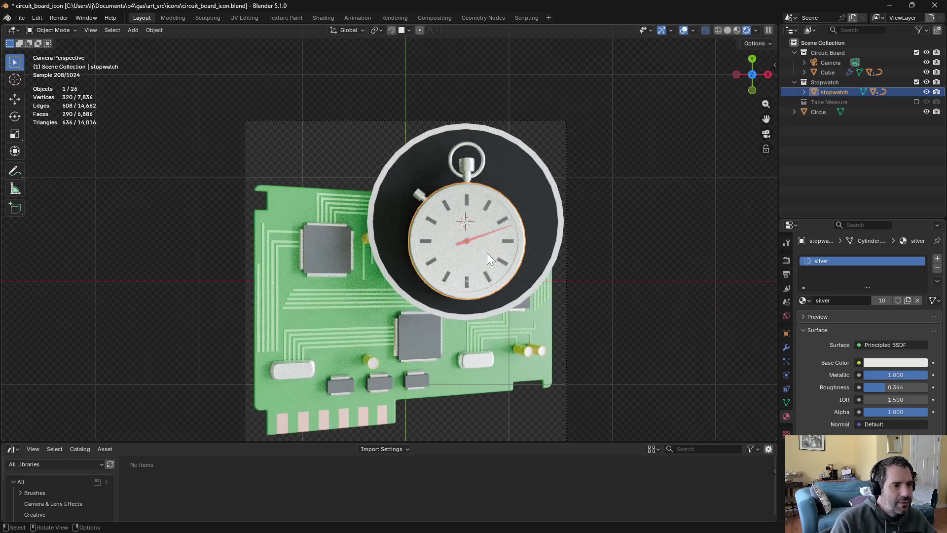
mouse_move(877, 390)
mouse_down()
mouse_move(853, 389)
mouse_move(873, 386)
mouse_up()
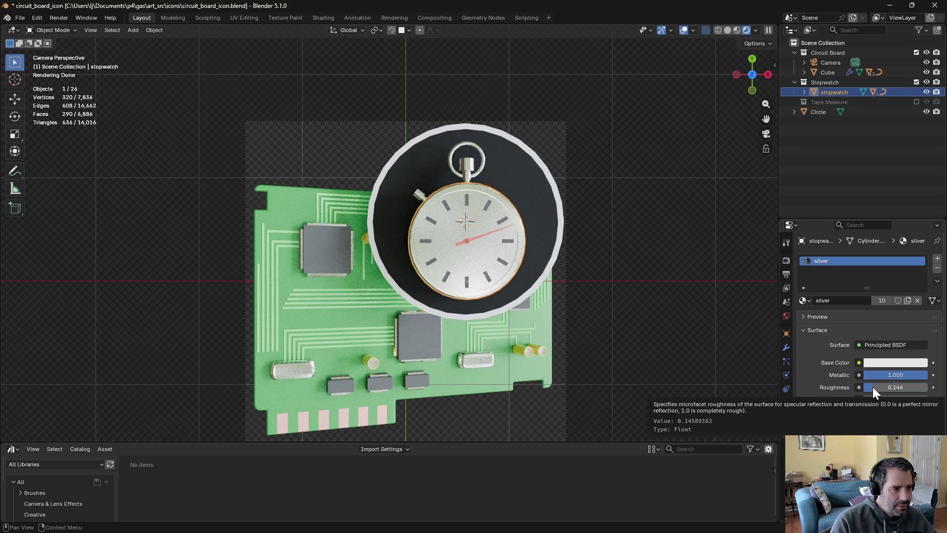
click(682, 340)
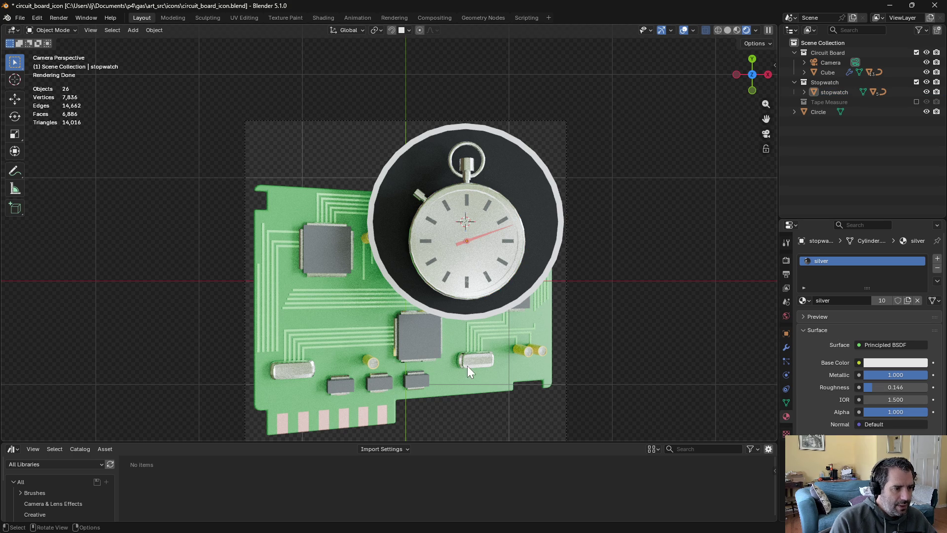
key(F12)
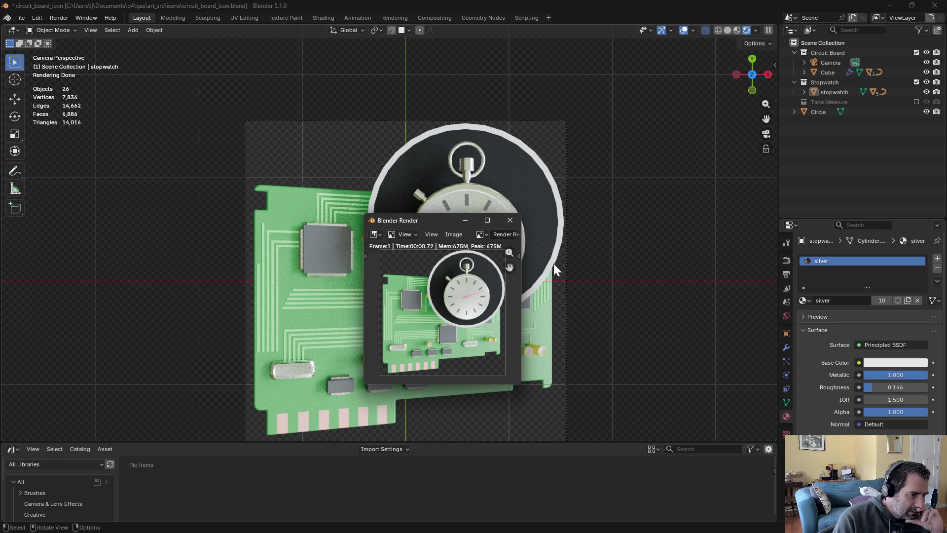
Close the render, select the clock hand, and hide the clear plastic glass cover
click(510, 220)
click(467, 246)
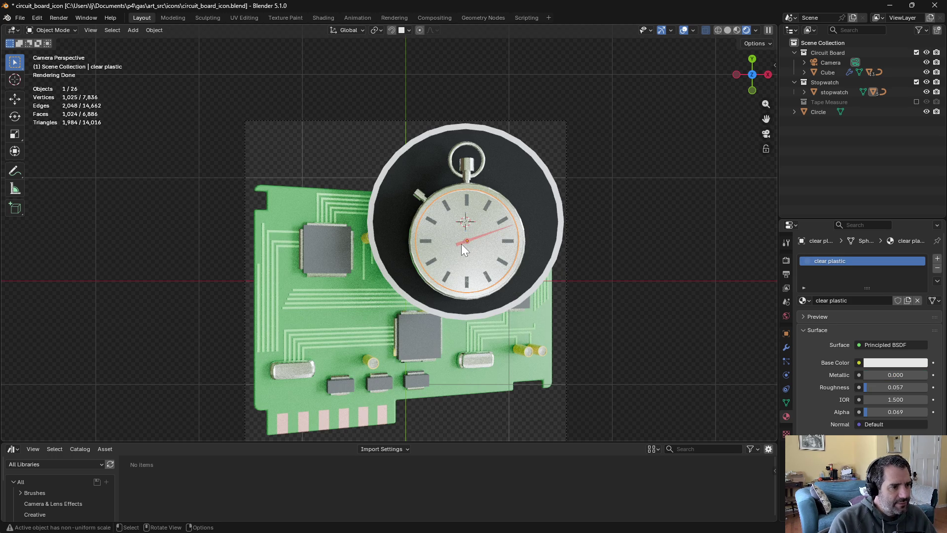
click(462, 244)
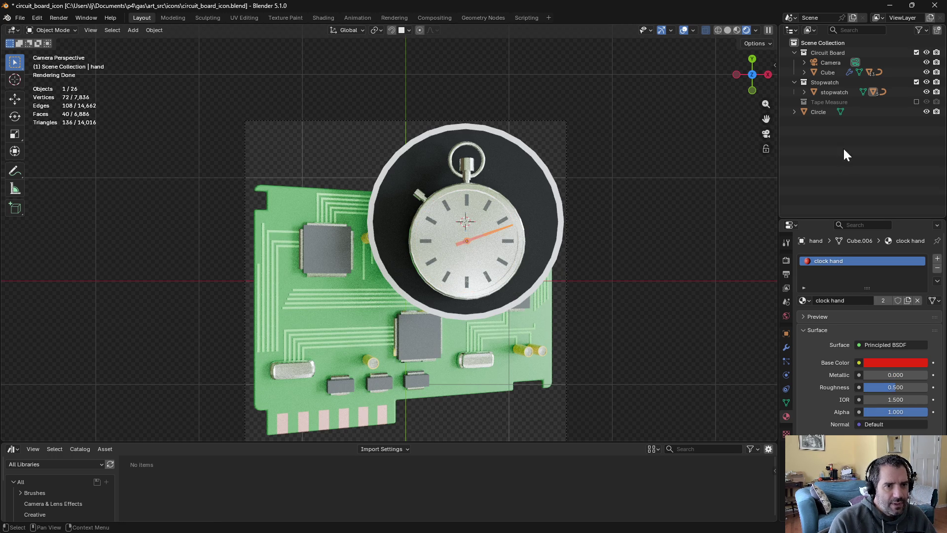
click(804, 92)
click(926, 112)
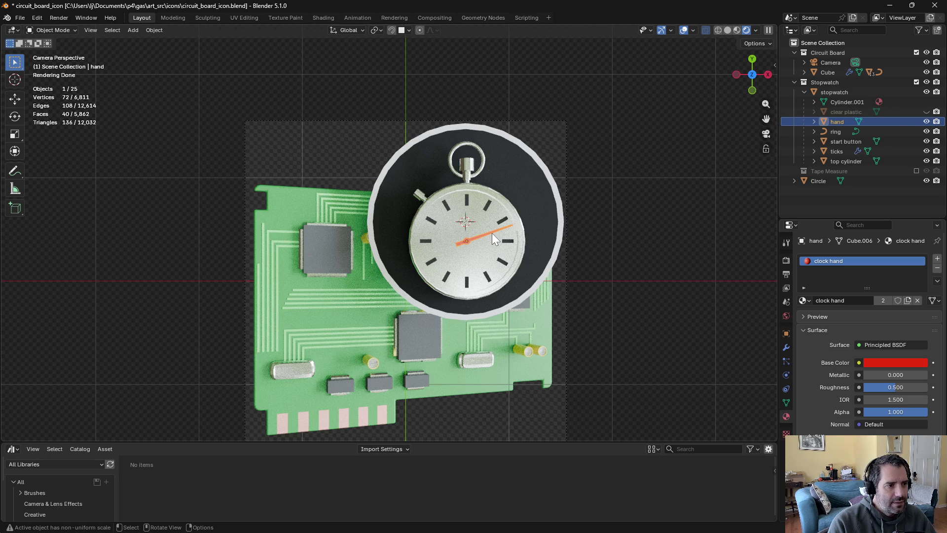
Scale the clock hand along Z and switch the transform orientation to Normal
key(s)
key(x)
key(z)
key(Return)
click(345, 34)
click(356, 82)
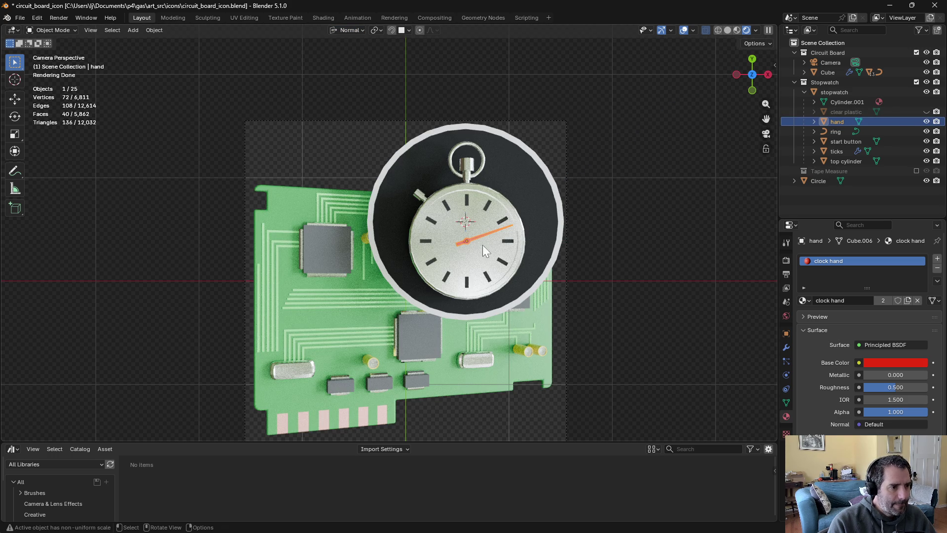
Scale the hand along its normal Y axis, undo it, and expand the hand to show Cube.006
key(s)
key(z)
key(y)
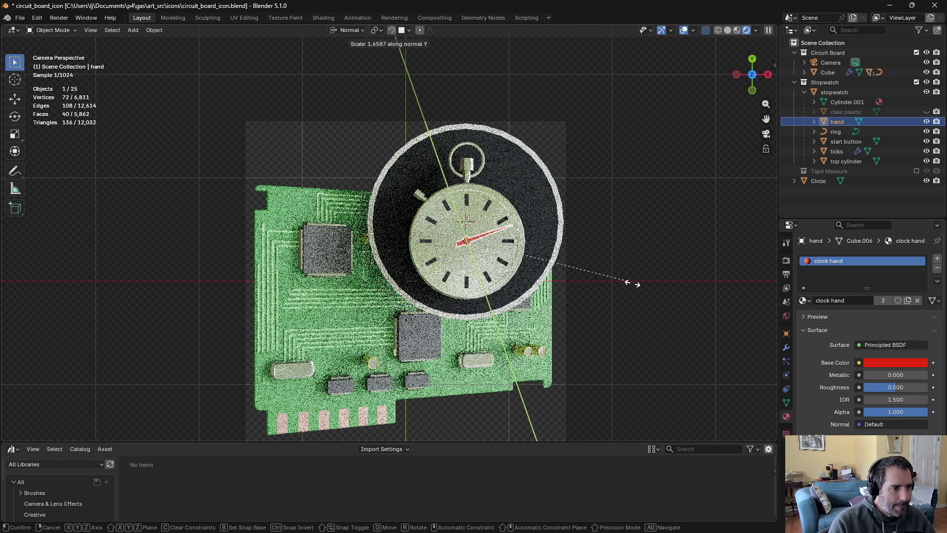
click(643, 288)
scroll(505, 252, up, 3)
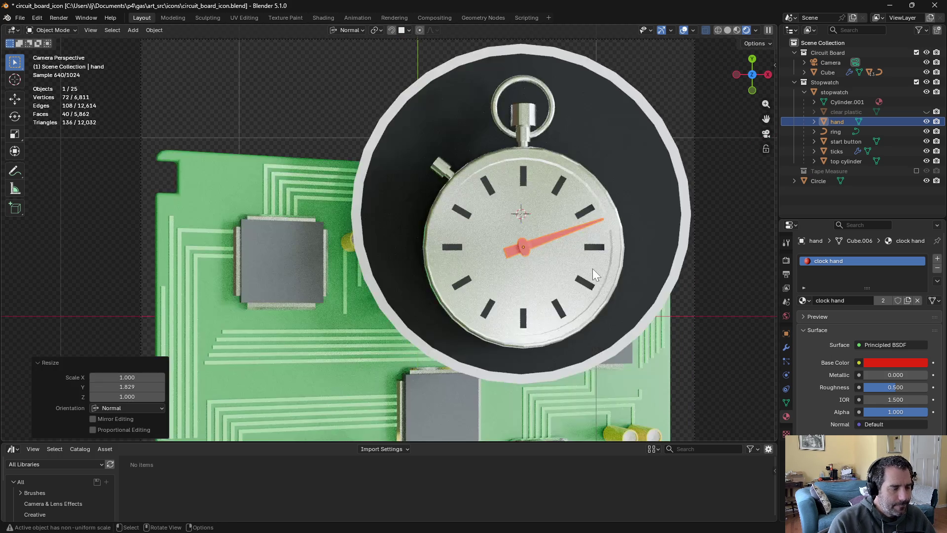
key(ctrl+z)
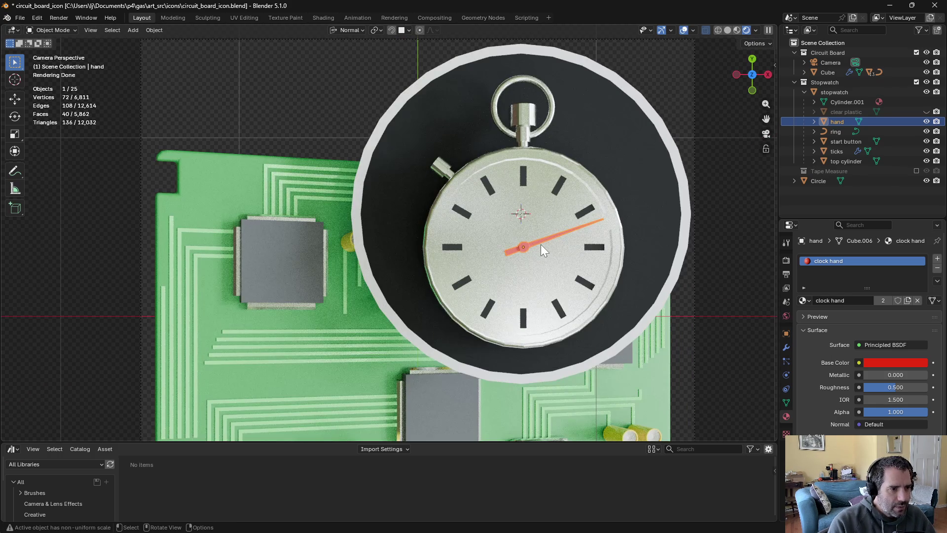
click(814, 121)
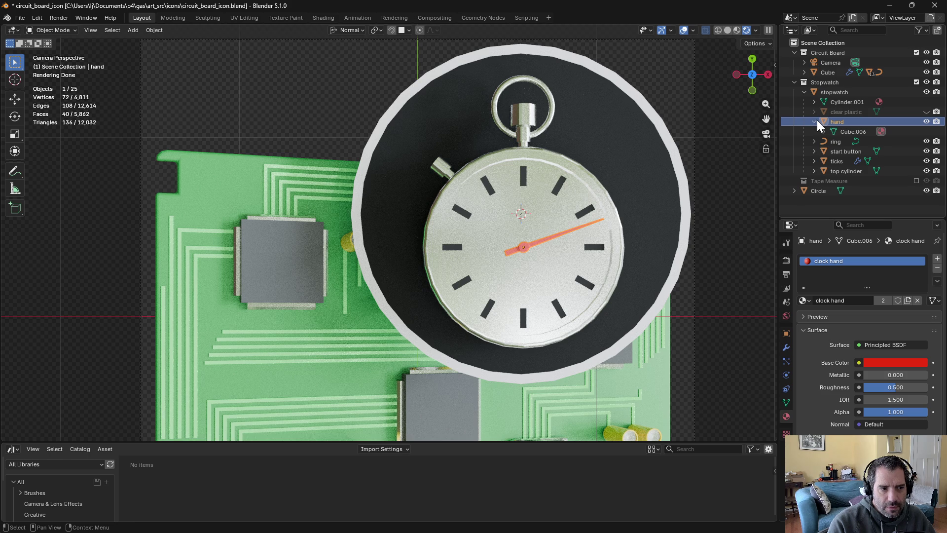
key(ctrl+Tab)
In Edit Mode, scale the whole clock hand mesh by 1.884 along its normal Y axis
click(638, 232)
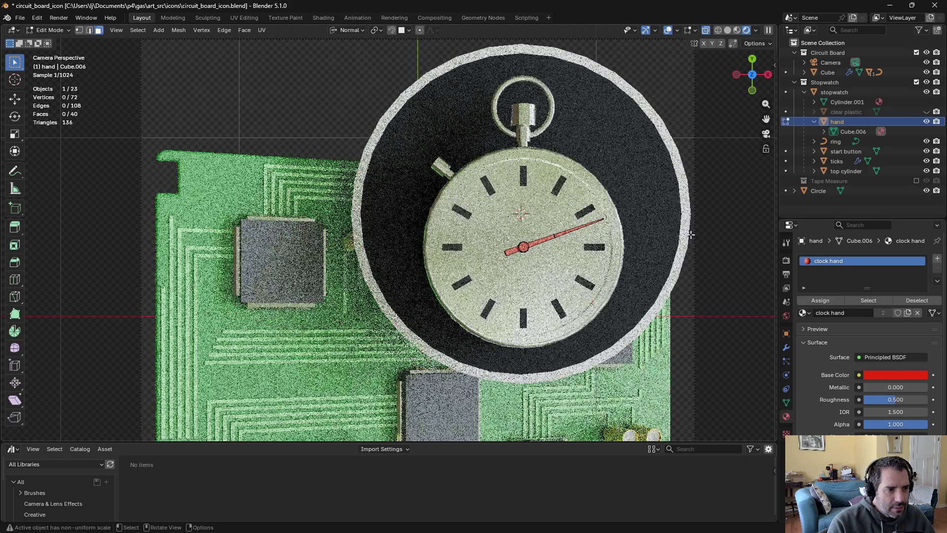
key(l)
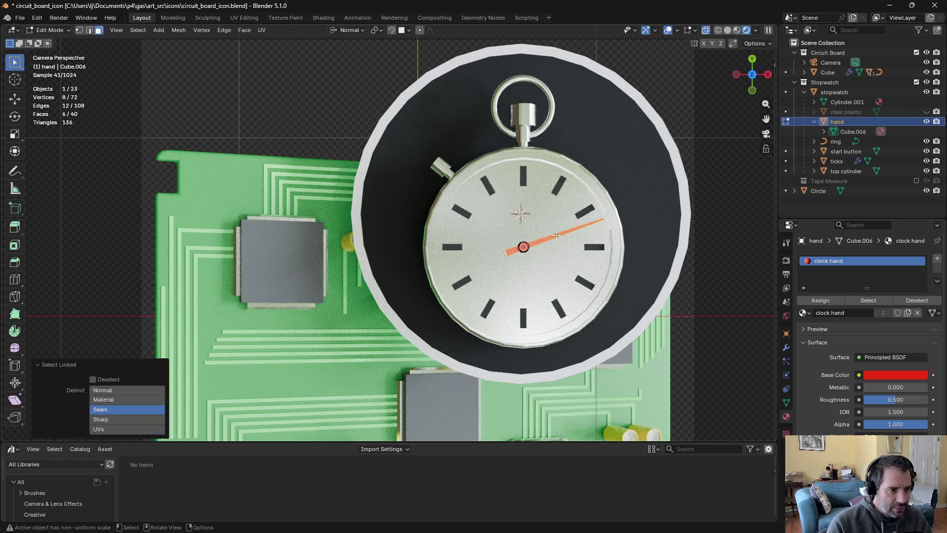
key(s)
key(x)
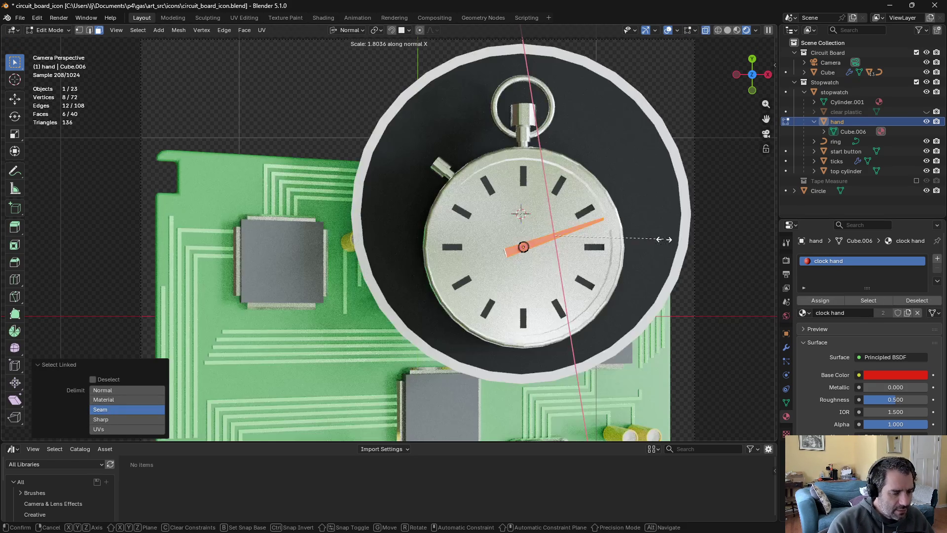
key(y)
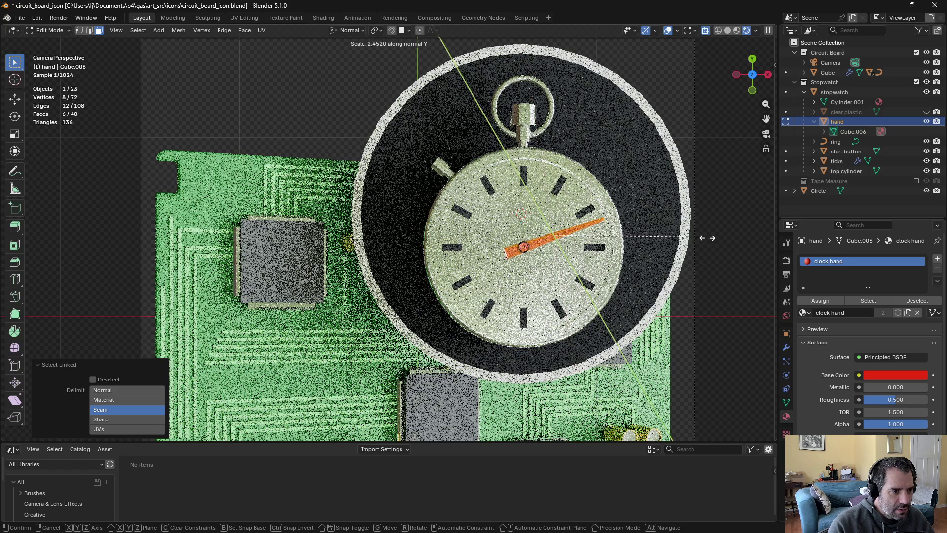
click(668, 233)
Return to Object Mode and save circuit_board_icon.blend
key(Tab)
scroll(661, 256, down, 5)
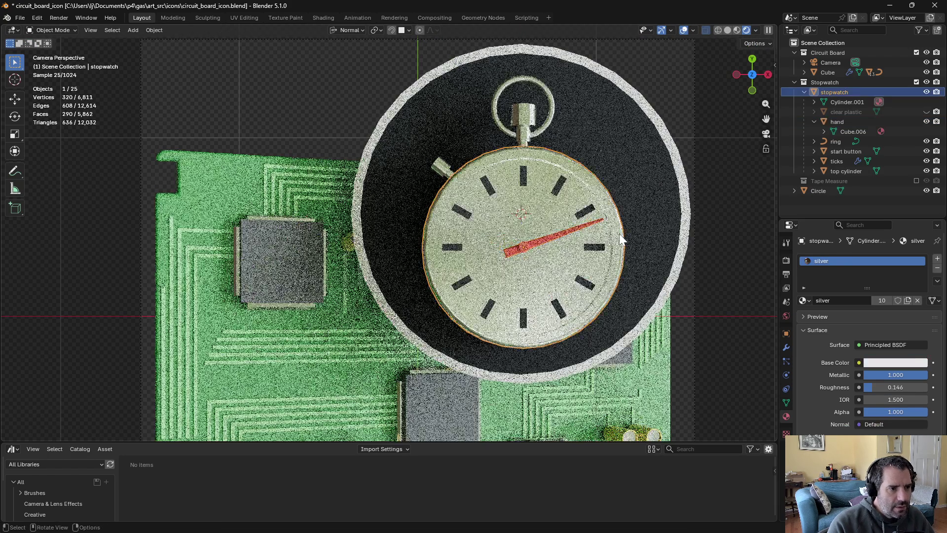
key(ctrl+s)
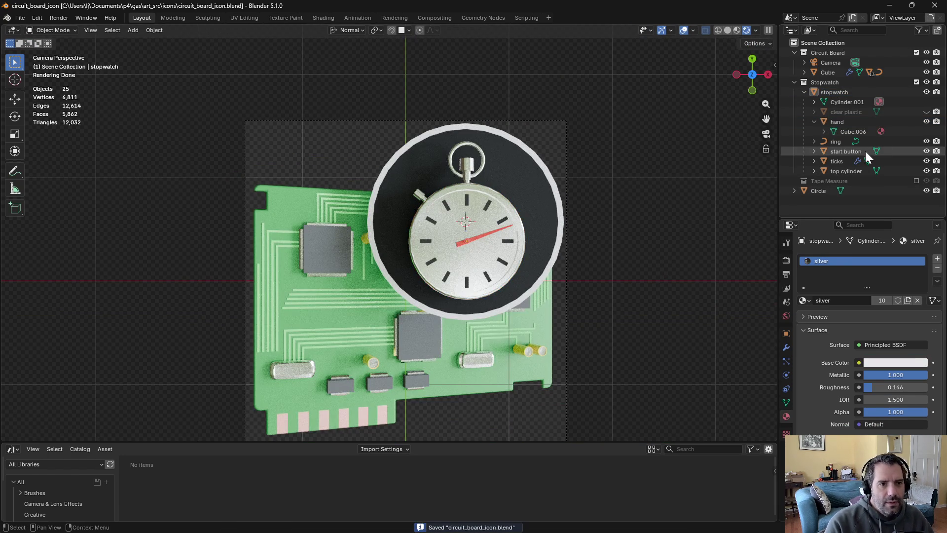
Toggle the clear plastic cover's visibility and leave it hidden
click(927, 112)
click(926, 112)
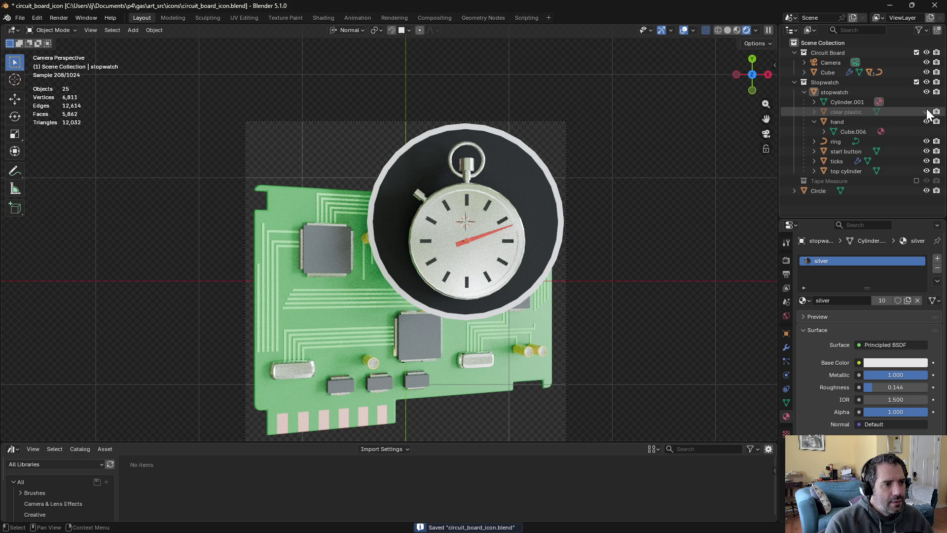
click(926, 112)
click(926, 112)
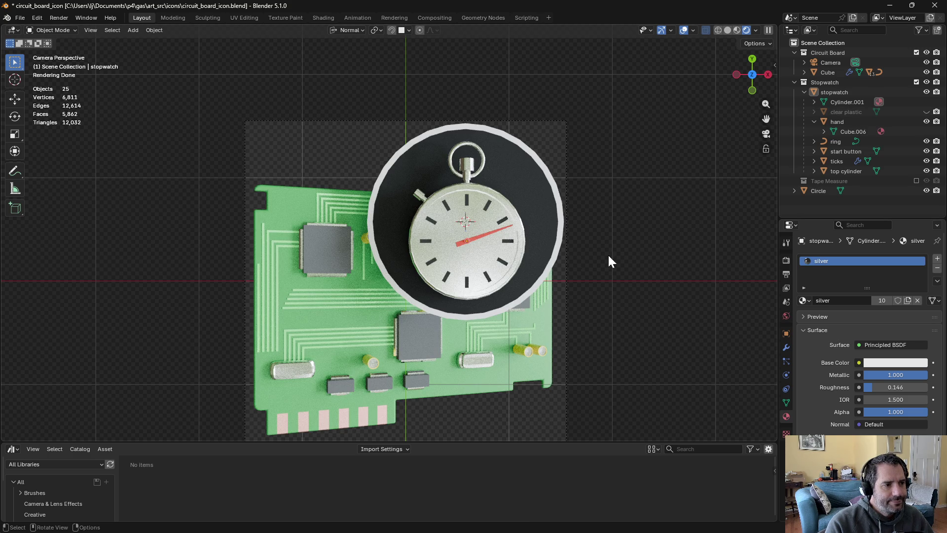
Select the stopwatch body and switch it into Edit Mode
click(480, 241)
key(ctrl+Tab)
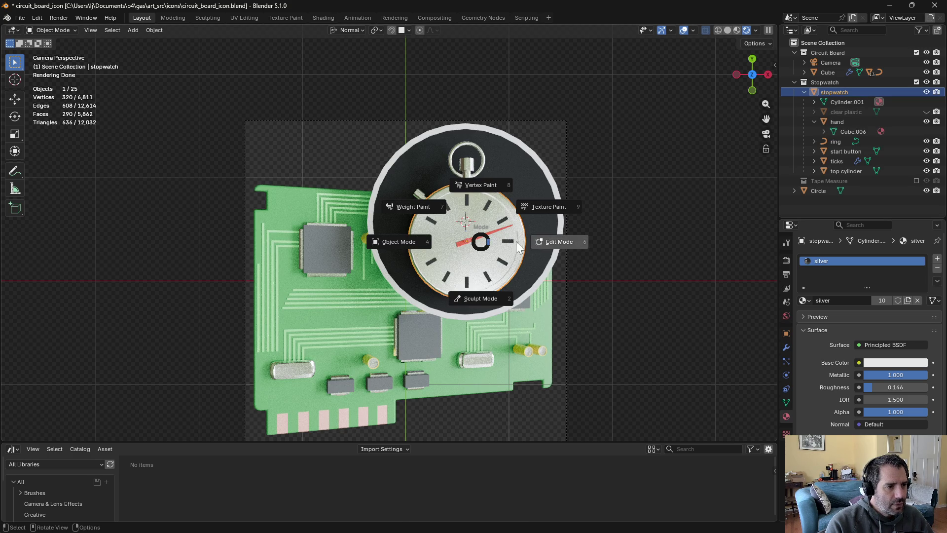
click(516, 241)
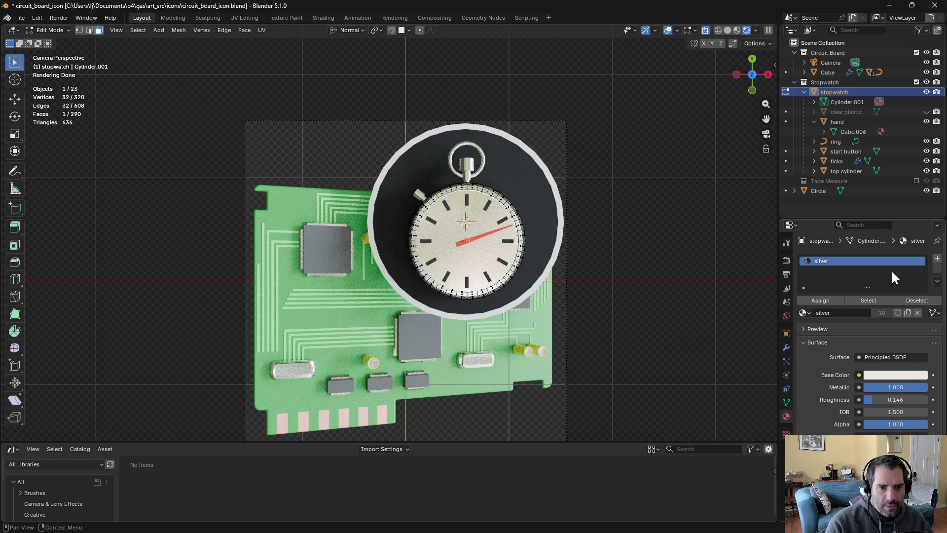
Add a new material slot on the dial face and assign white plastic to it
click(937, 259)
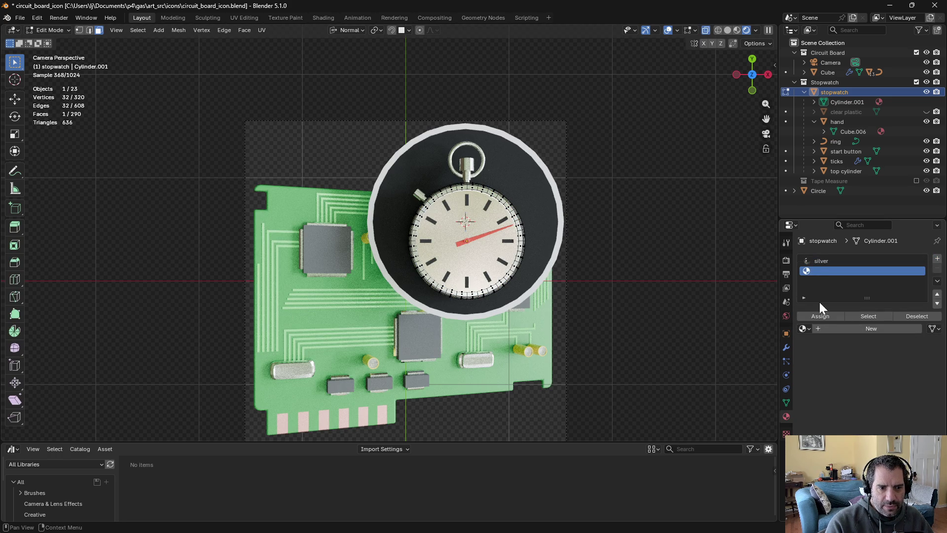
click(804, 329)
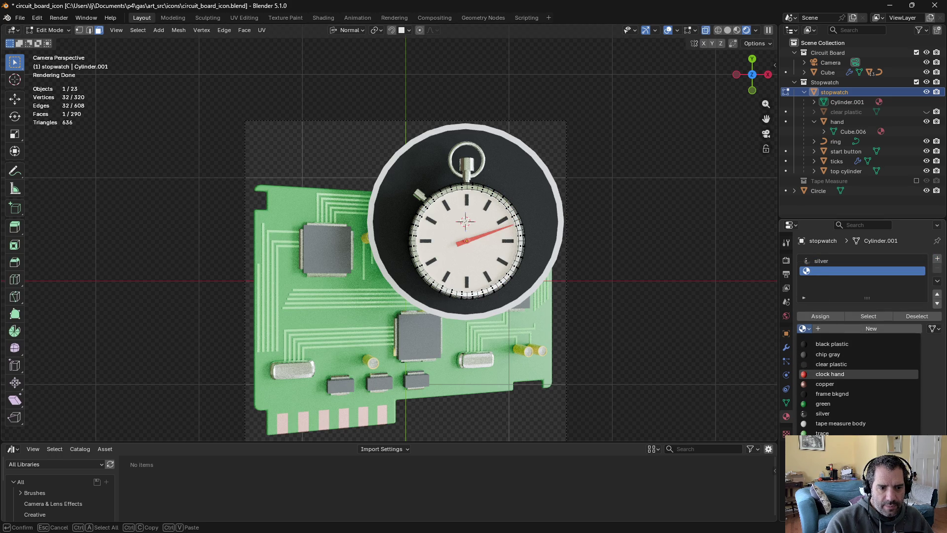
scroll(838, 423, down, 2)
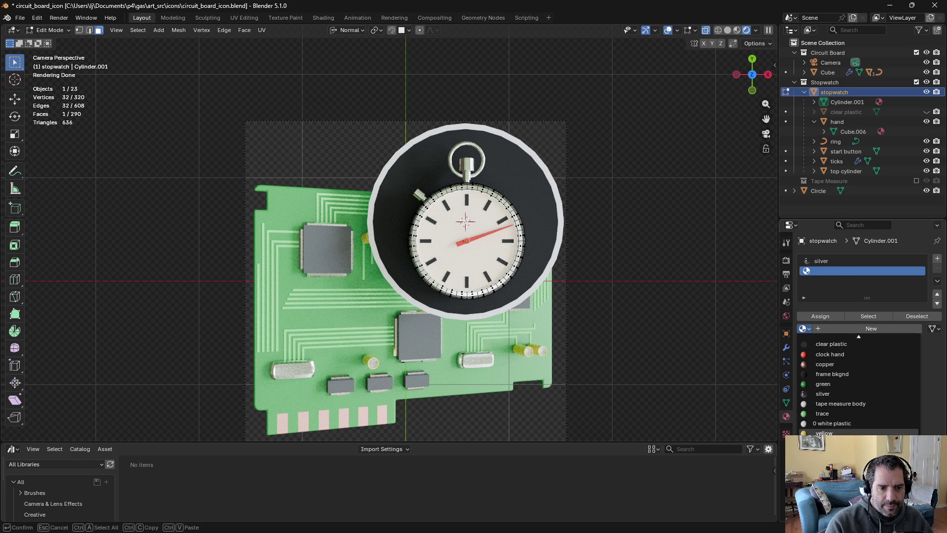
click(840, 421)
Return to Object Mode and save the file
key(ctrl+Tab)
click(597, 338)
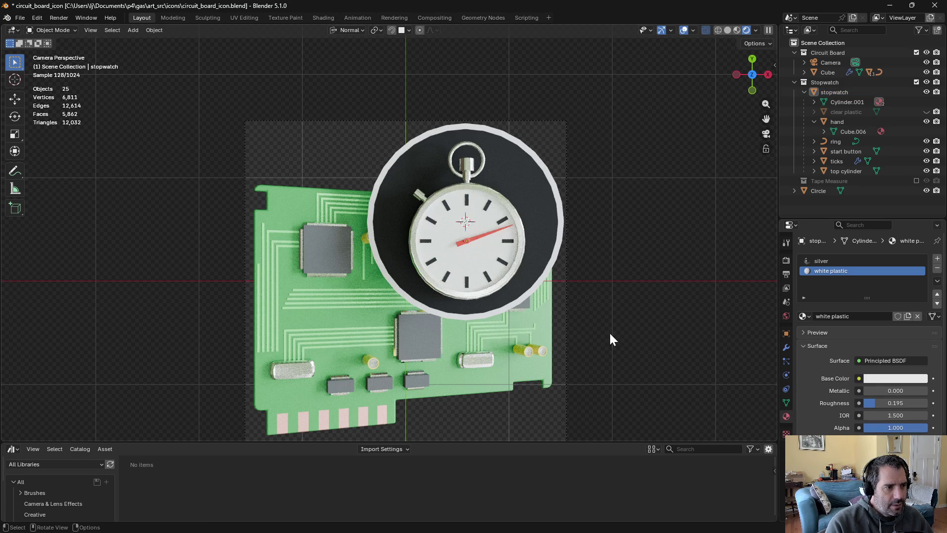
key(ctrl+s)
scroll(631, 252, down, 1)
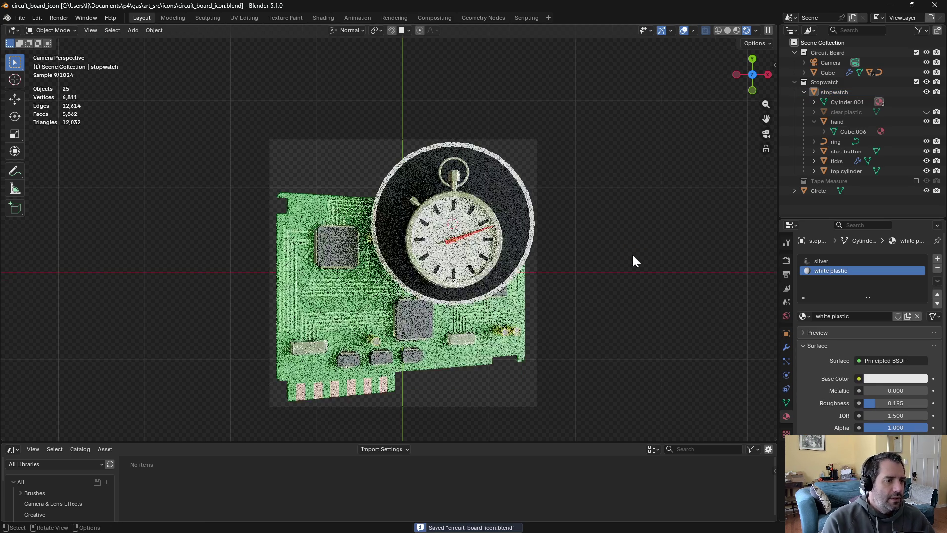
Apply Smooth Faces shading to the stopwatch's top cylinder in Edit Mode
scroll(625, 203, up, 5)
mouse_move(563, 128)
middle_down()
mouse_move(329, 304)
mouse_move(251, 217)
middle_up()
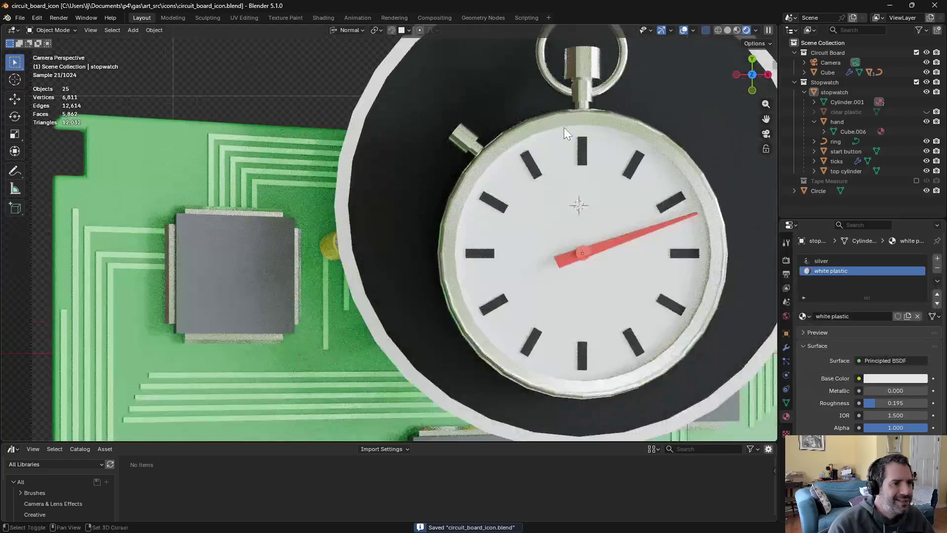
scroll(321, 386, up, 5)
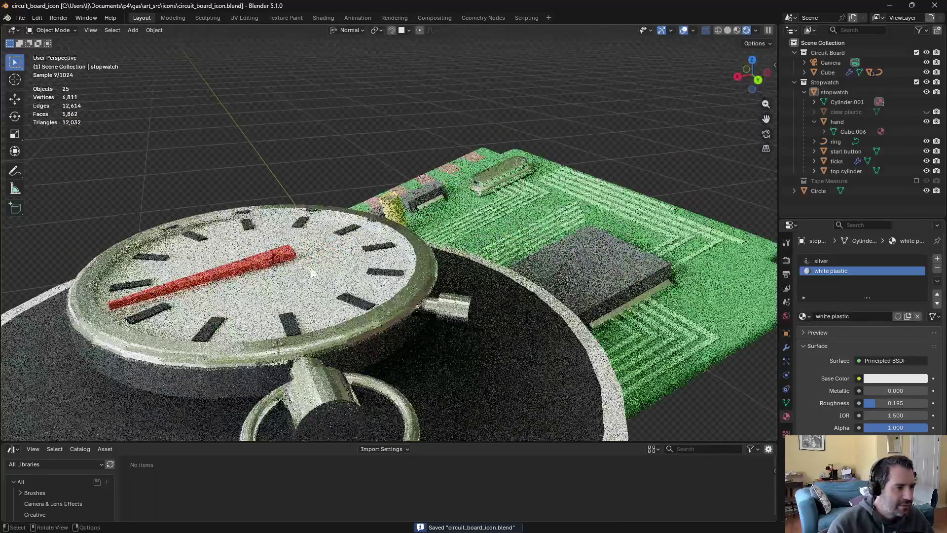
click(321, 388)
key(ctrl+Tab)
click(365, 392)
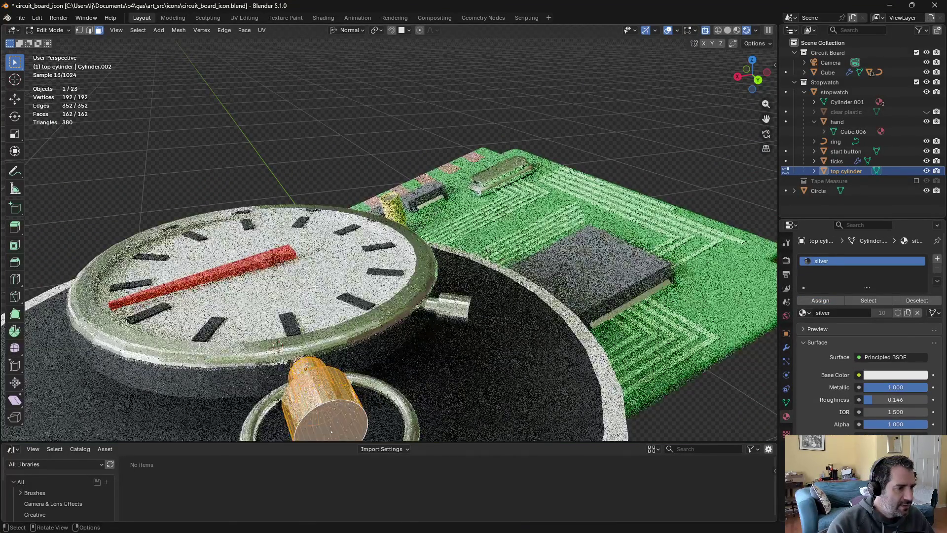
click(163, 30)
mouse_move(179, 30)
mouse_move(211, 206)
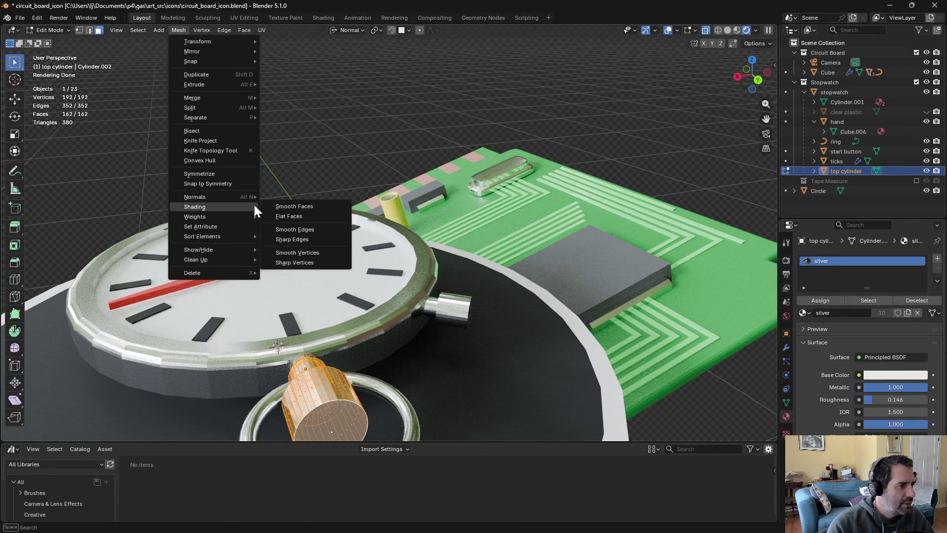
click(284, 206)
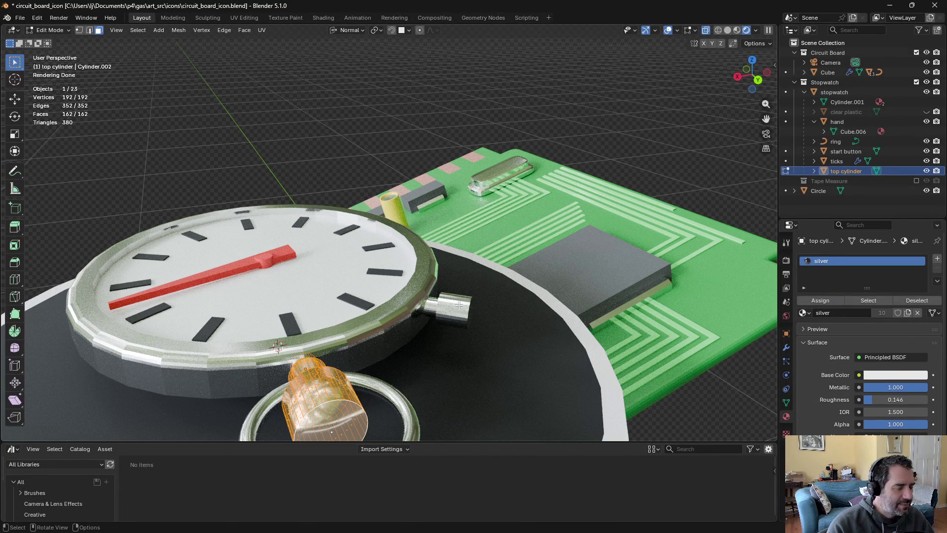
Apply smooth face shading to the start button's geometry as well
key(alt+q)
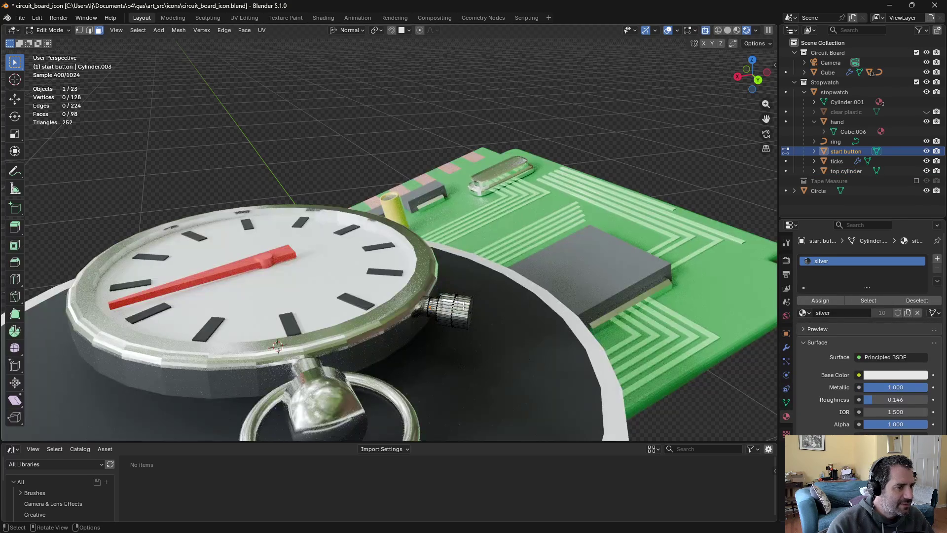
key(a)
click(167, 30)
mouse_move(178, 30)
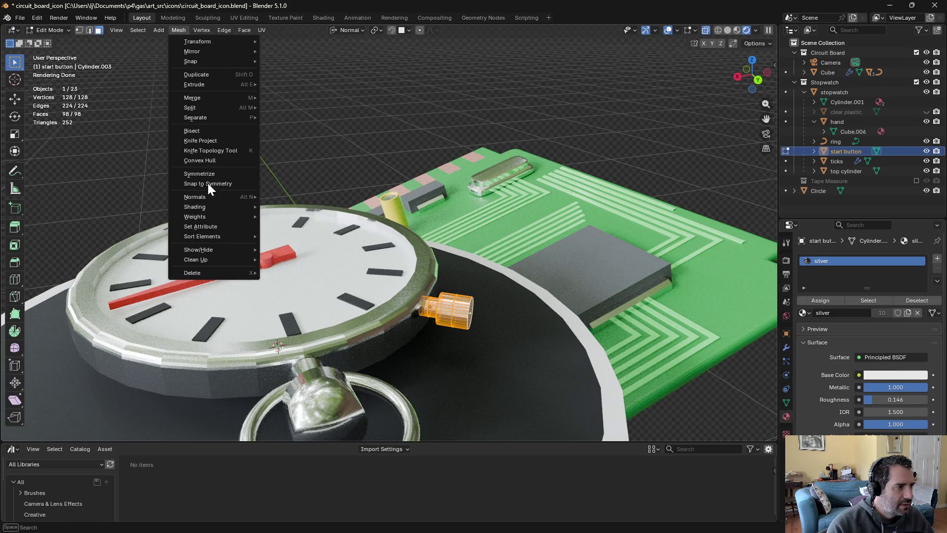
mouse_move(208, 206)
click(320, 206)
Return to Object Mode, deselect everything, and look through the scene camera
key(ctrl+Tab)
click(257, 213)
click(267, 202)
key(alt+a)
key(KP_0)
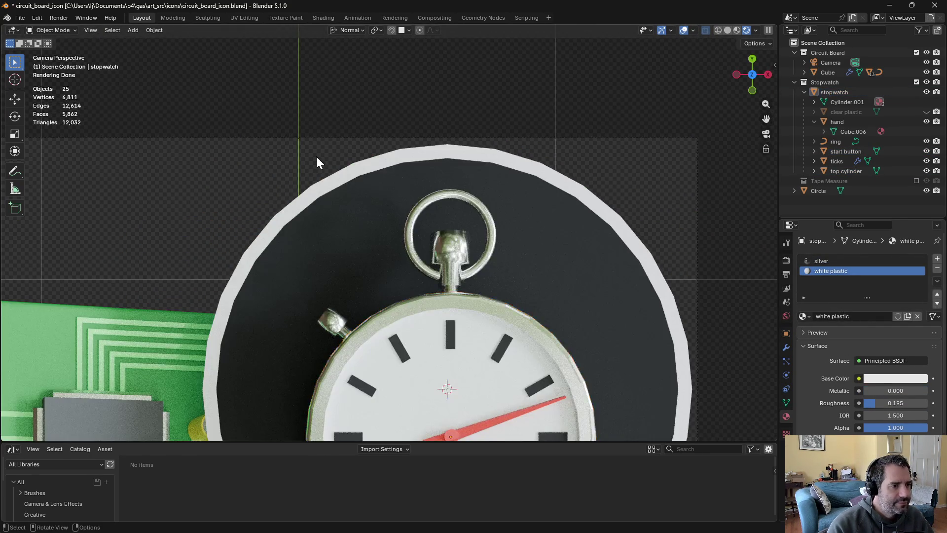
Raise the top cylinder's silver roughness from 0.146 to 0.291 and save
scroll(441, 312, down, 5)
scroll(466, 269, up, 3)
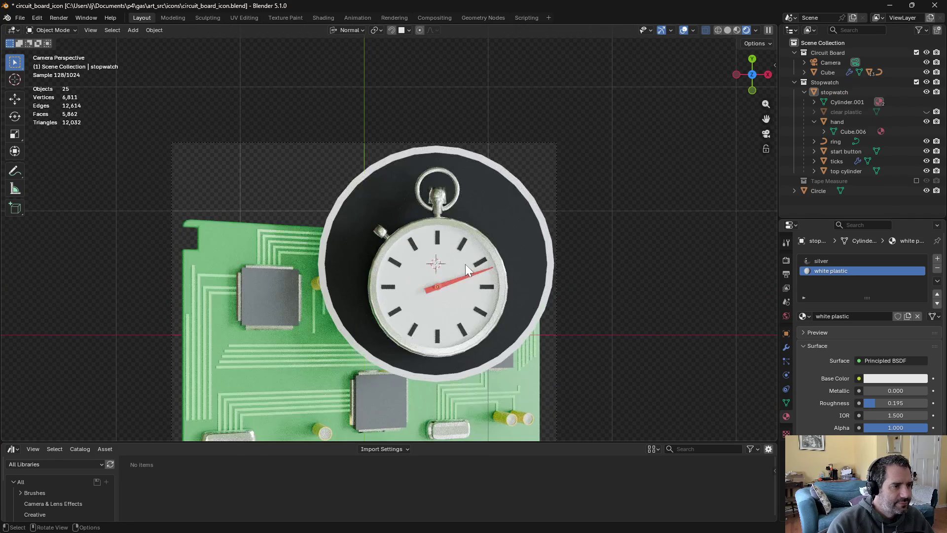
click(437, 200)
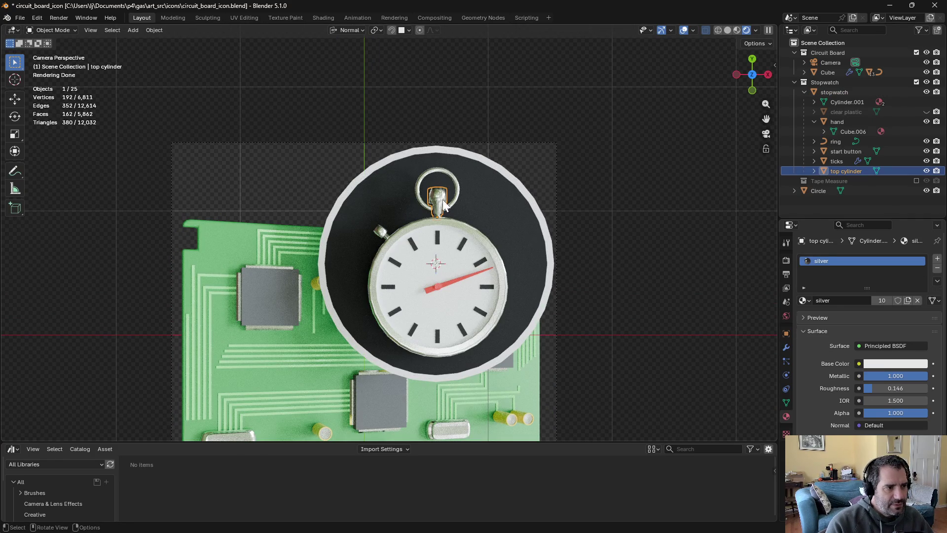
drag(872, 386, 882, 386)
click(686, 317)
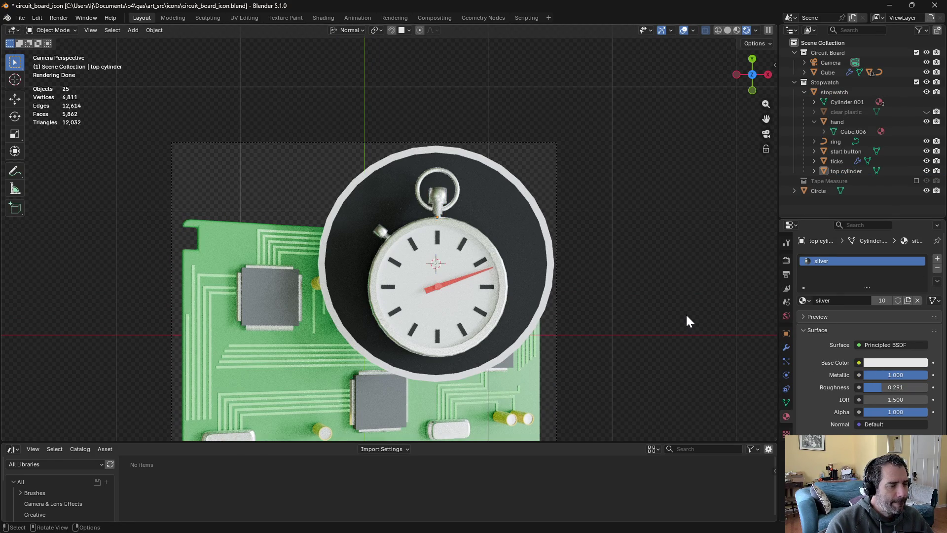
scroll(686, 316, down, 3)
key(ctrl+s)
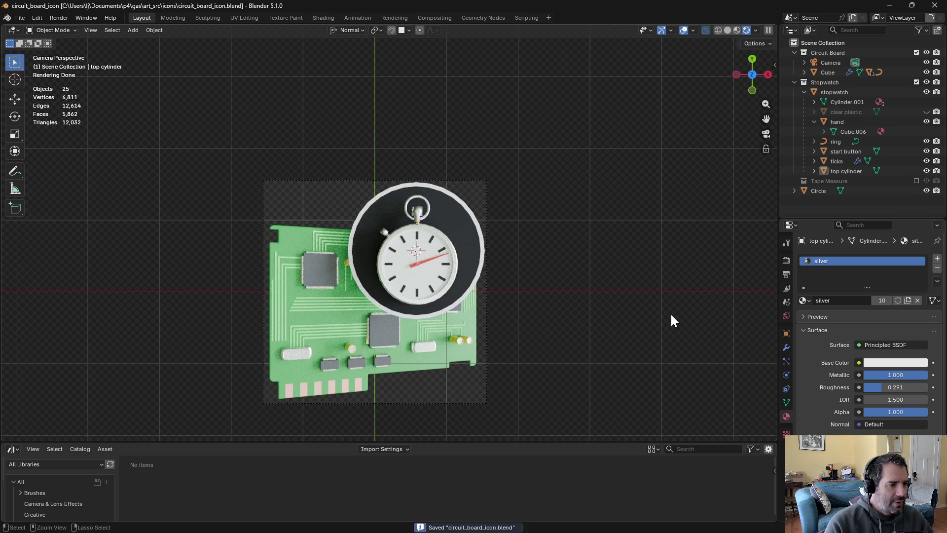
Collapse the Stopwatch collection, exclude it, and include the Tape Measure collection
click(795, 82)
click(915, 82)
click(916, 93)
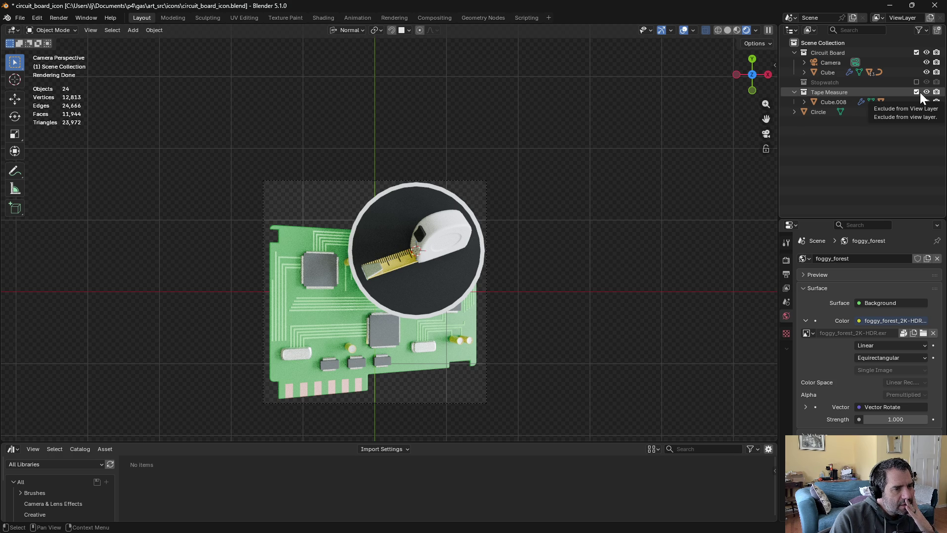
Toggle the Stopwatch and Tape Measure collection exclude boxes, leaving both excluded
click(916, 92)
click(917, 82)
click(916, 82)
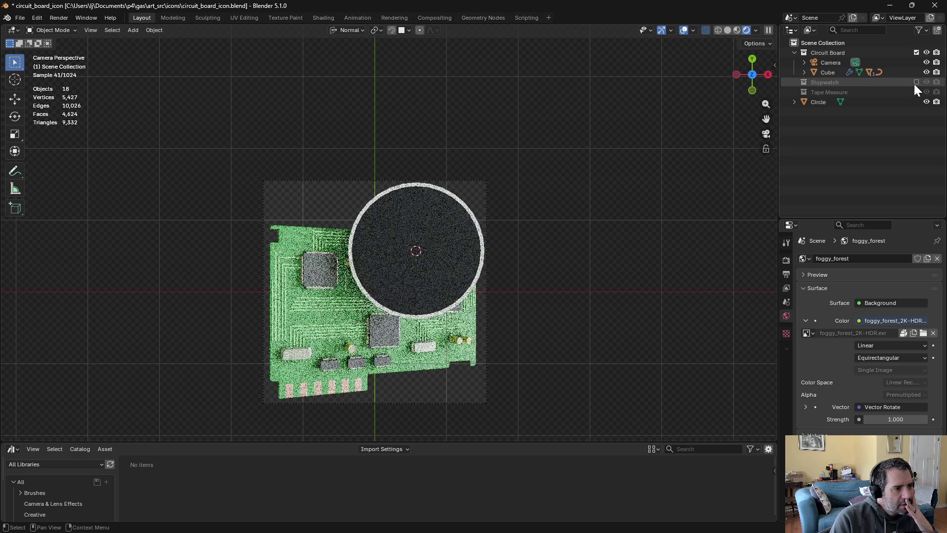
click(916, 93)
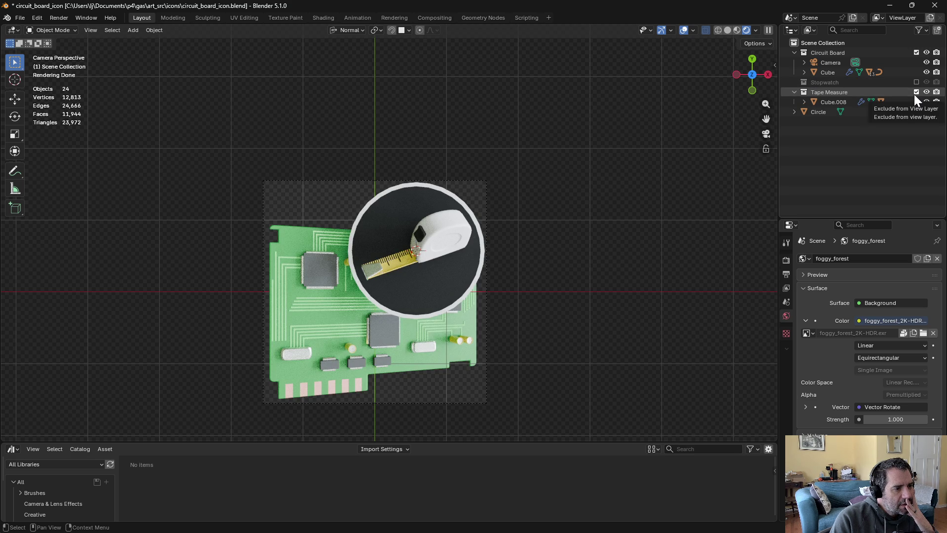
click(915, 92)
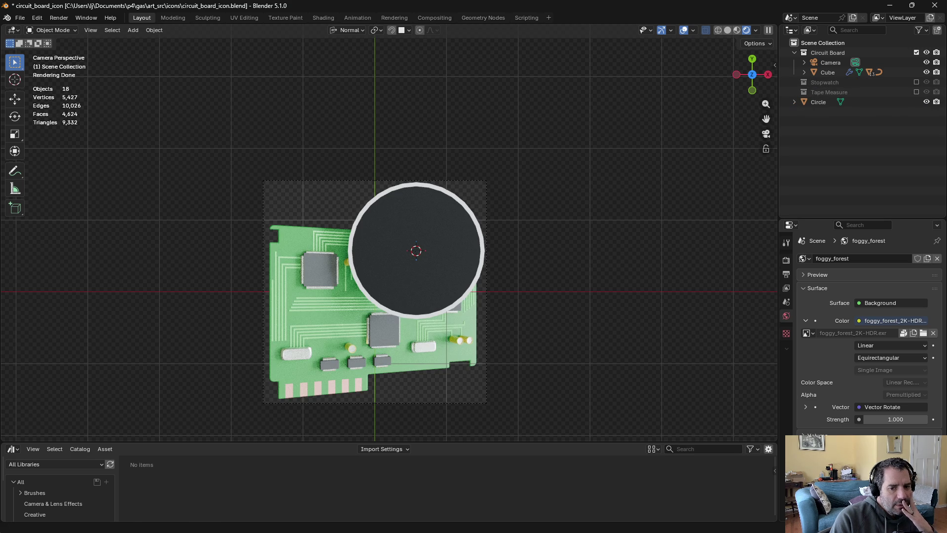
Briefly check another window, then return and save circuit_board_icon.blend
key(alt+Tab)
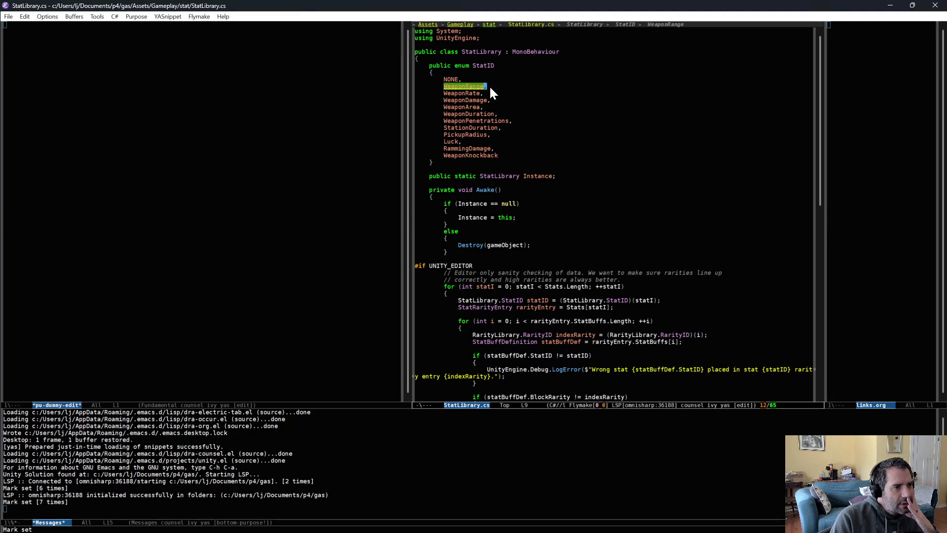
key(Down)
key(Down)
key(ctrl+equal)
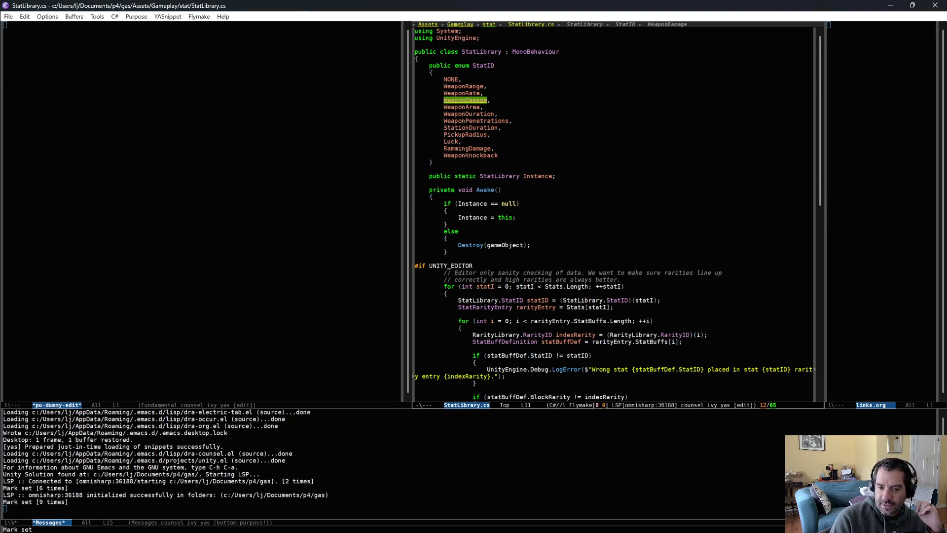
key(alt+Tab)
key(alt+Tab)
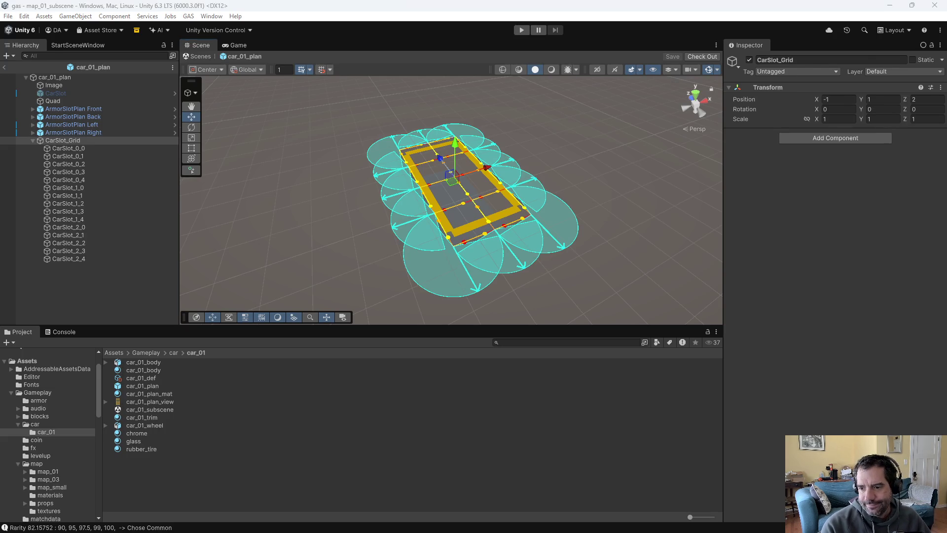
key(ctrl+s)
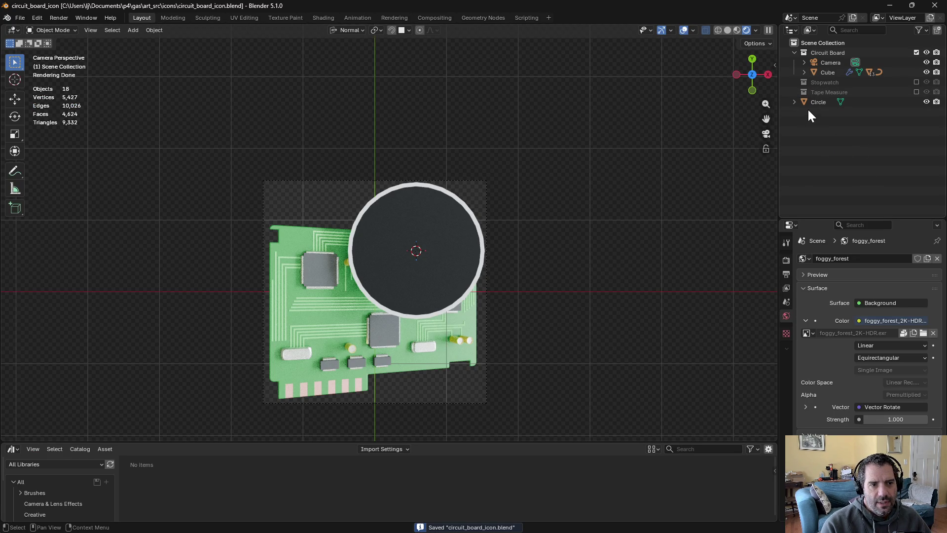
Rename the Circle object to 'icon frame'
double_click(815, 101)
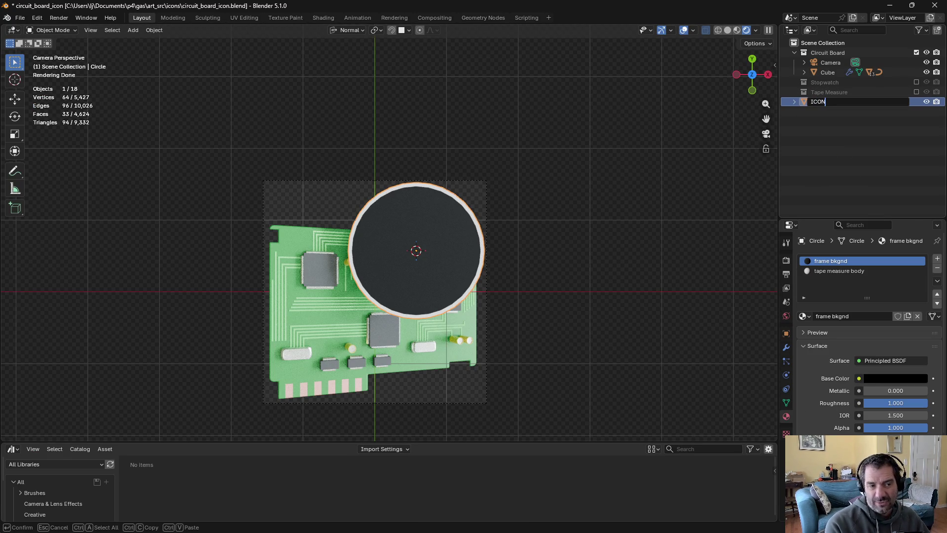
text(icon frame)
key(Return)
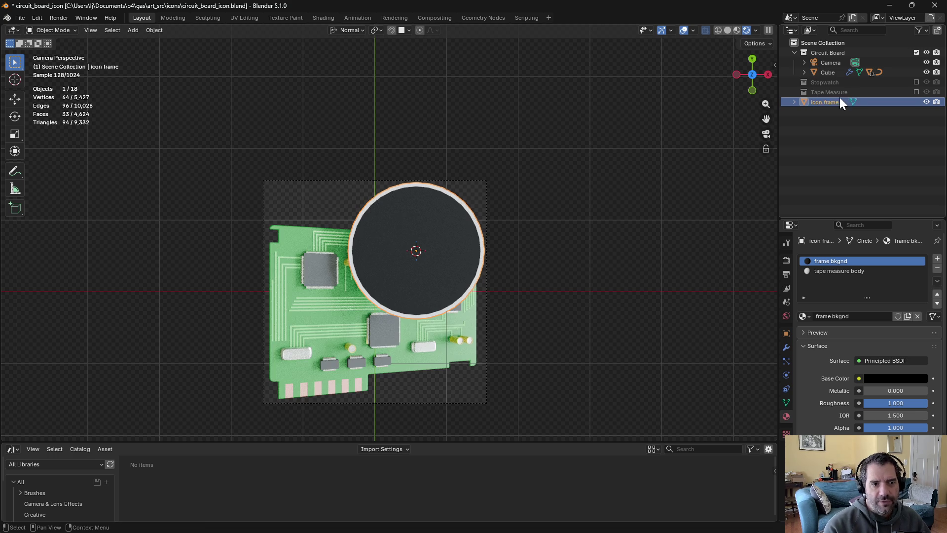
click(831, 146)
Create a new empty collection named 'Explosion'
click(936, 30)
double_click(824, 102)
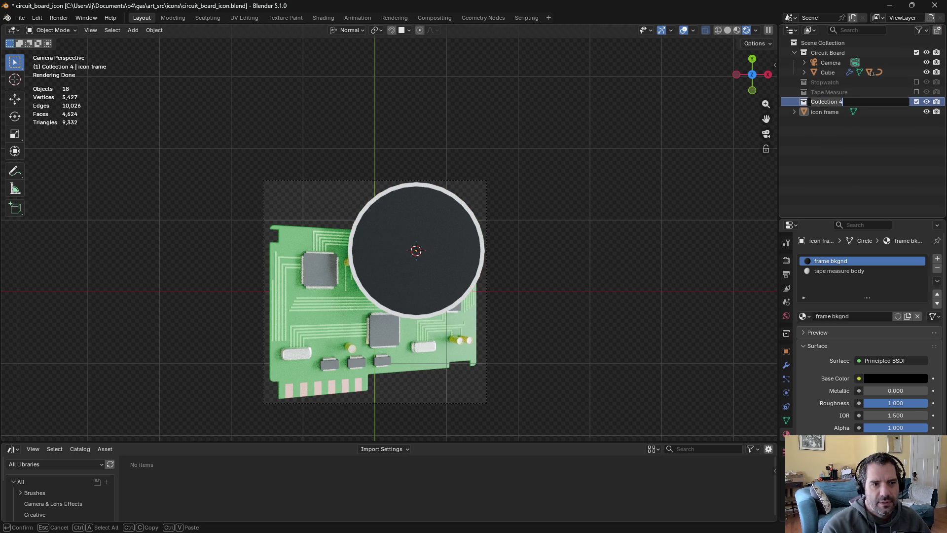
text(Explosion)
key(Return)
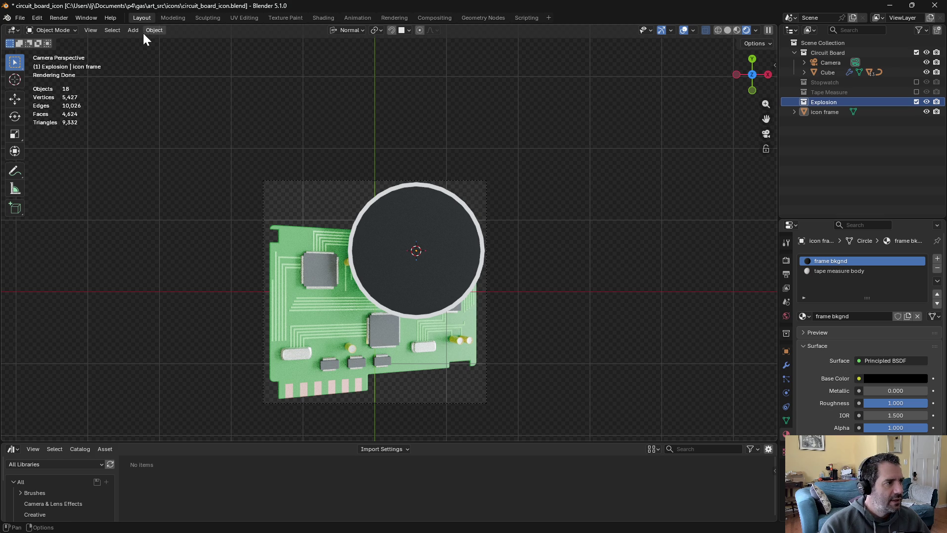
Add an Ico Sphere with 3 subdivisions and a 0.1 m radius
click(137, 31)
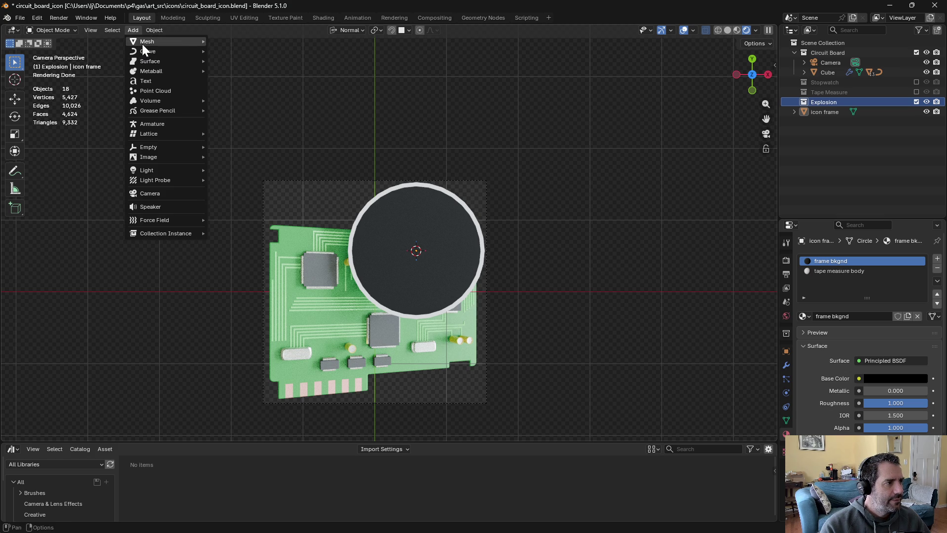
mouse_move(142, 43)
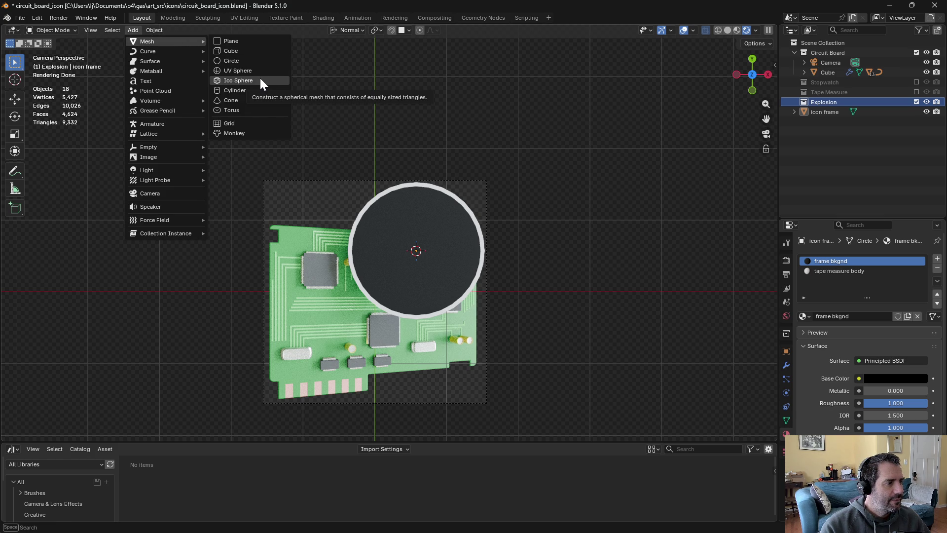
click(259, 81)
click(162, 347)
click(164, 336)
drag(148, 347, 89, 347)
middle_drag(579, 315, 569, 217)
Raise the sphere along Z to sit just above the disc, viewed from above
key(g)
key(z)
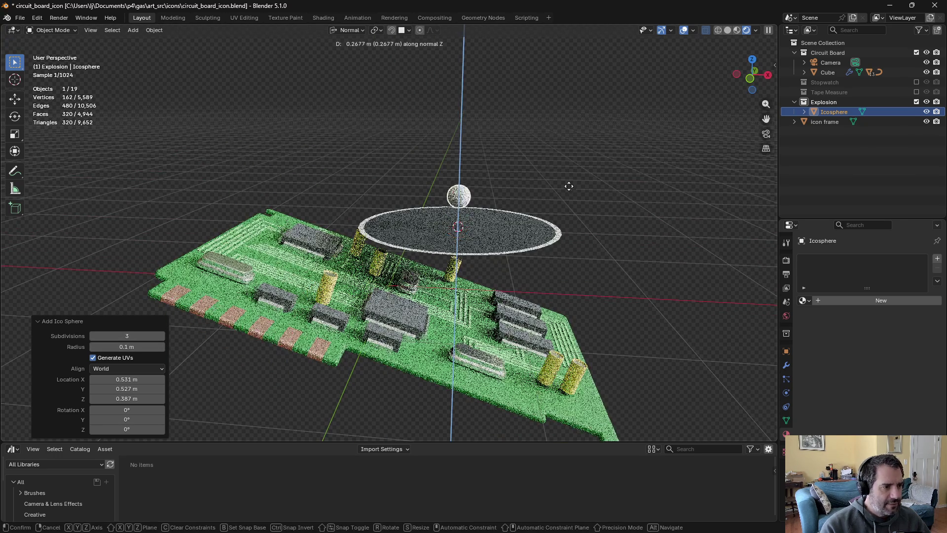
click(570, 187)
click(756, 169)
mouse_move(755, 172)
middle_down()
mouse_move(563, 200)
mouse_move(553, 180)
middle_up()
click(861, 112)
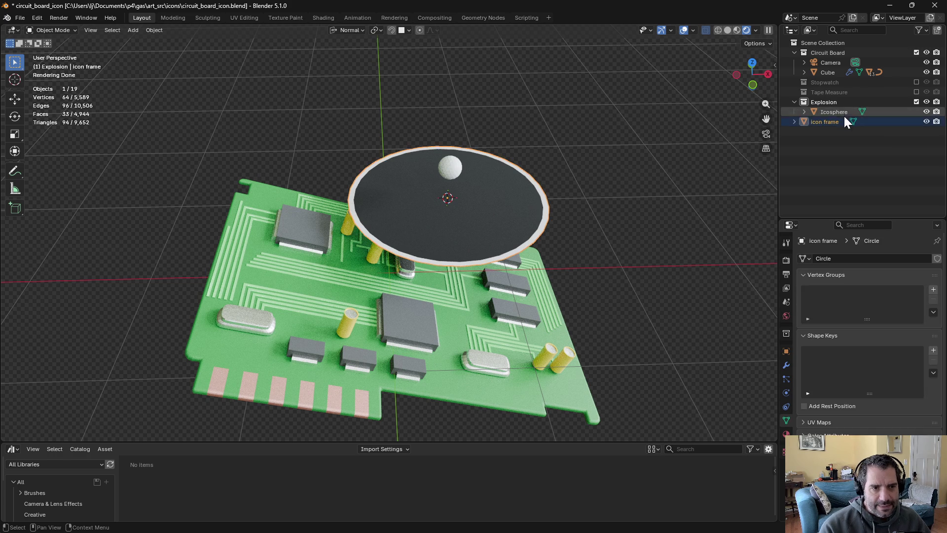
middle_drag(643, 150, 608, 205)
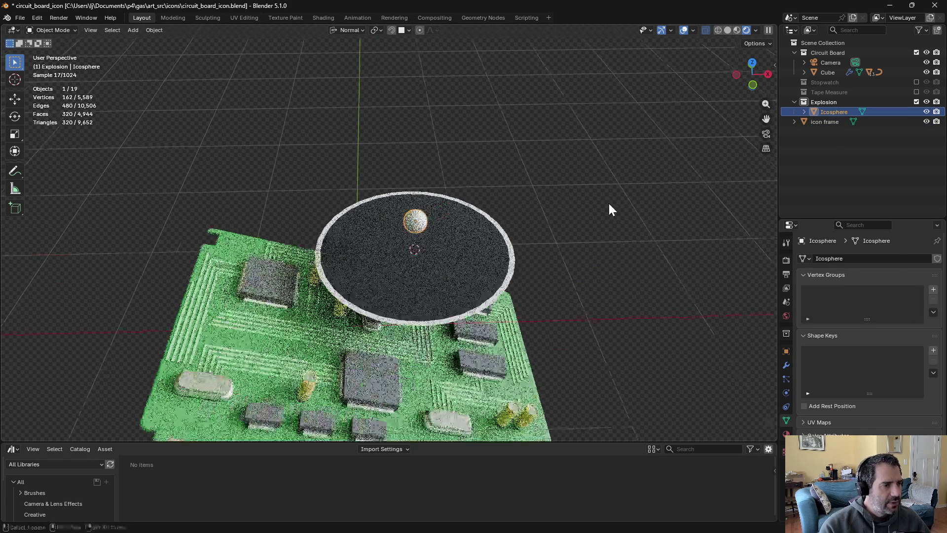
click(154, 30)
Apply Quick Smoke to the sphere and enter Edit Mode on the Smoke Domain
mouse_move(191, 311)
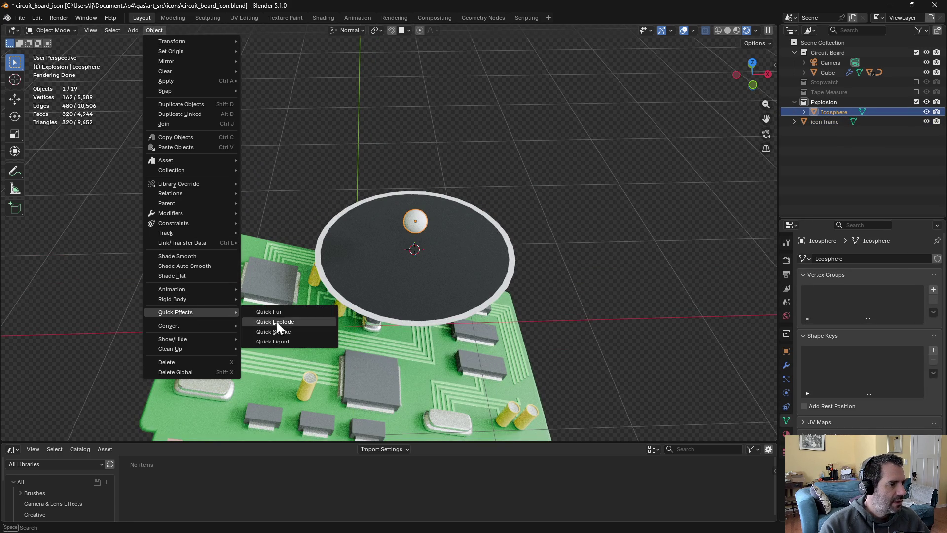
click(320, 333)
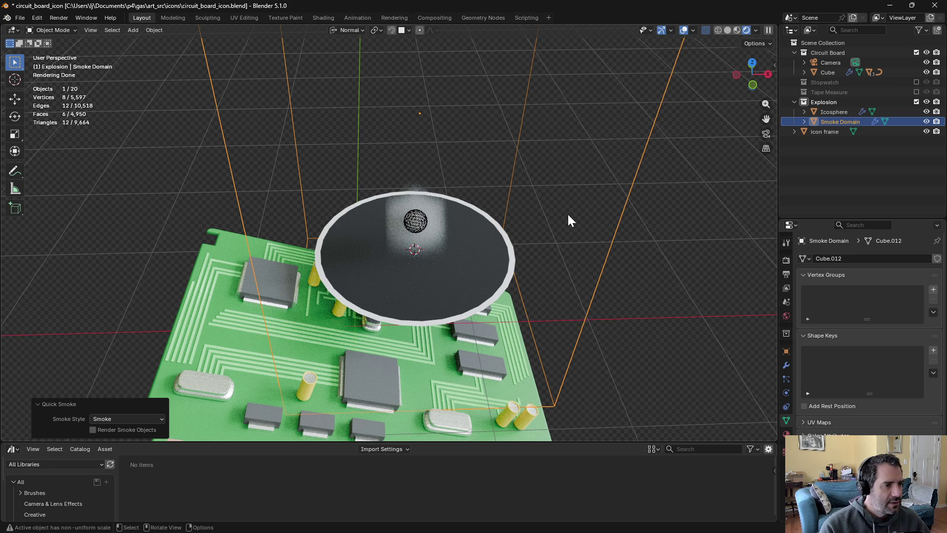
scroll(594, 246, down, 5)
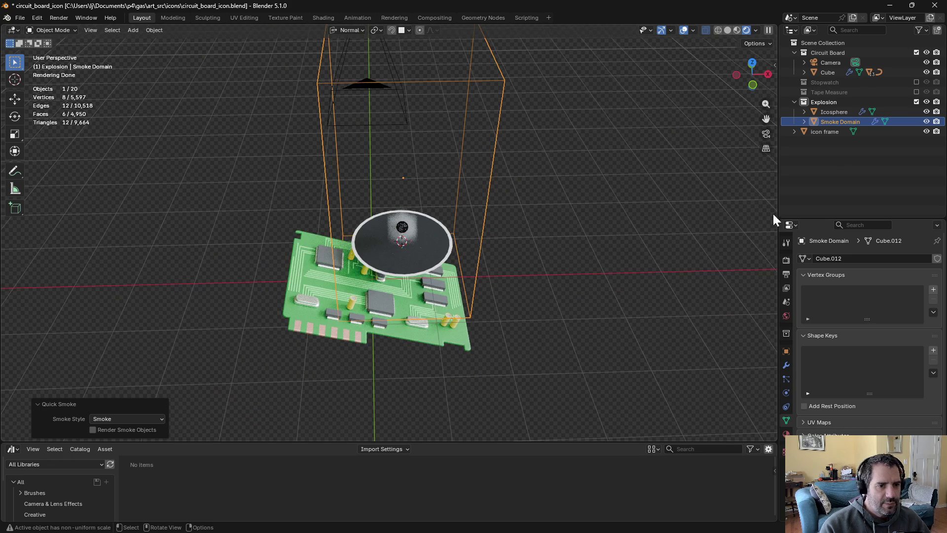
click(837, 122)
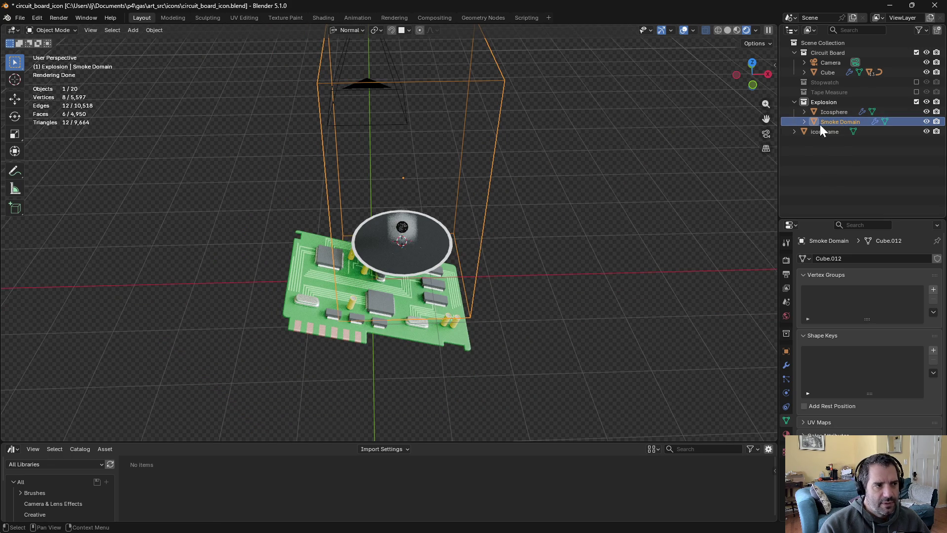
key(ctrl+Tab)
click(611, 158)
Squash the domain box along Z, lower it, and return to Object Mode
key(s)
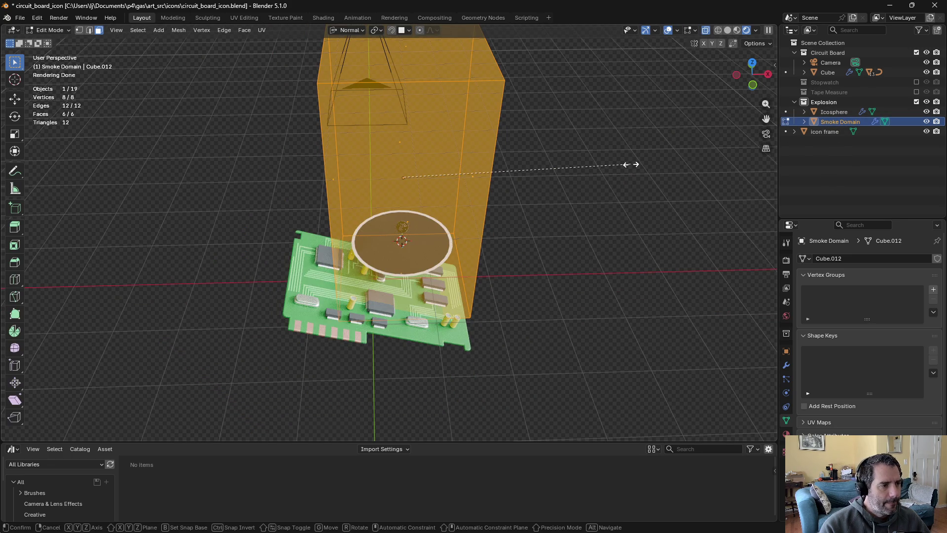
key(z)
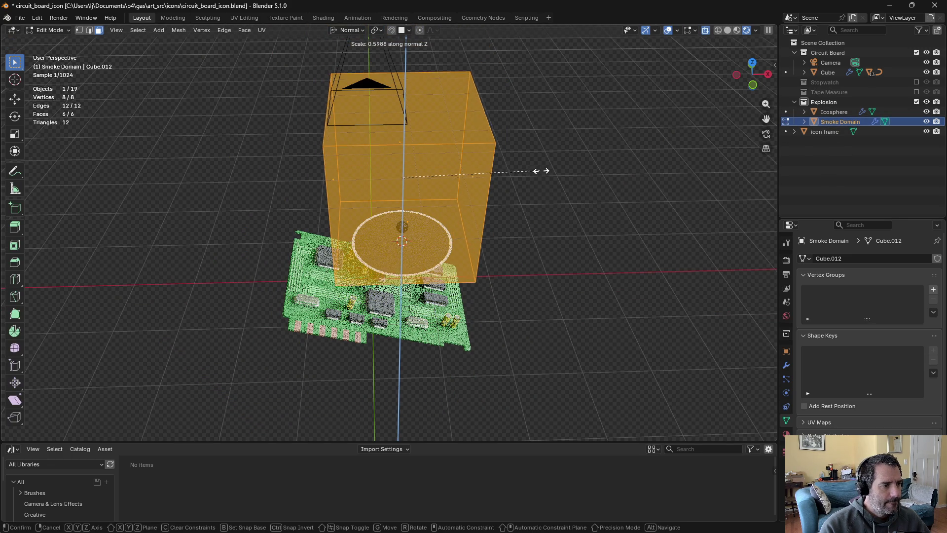
click(539, 171)
middle_drag(539, 171, 550, 127)
key(g)
key(z)
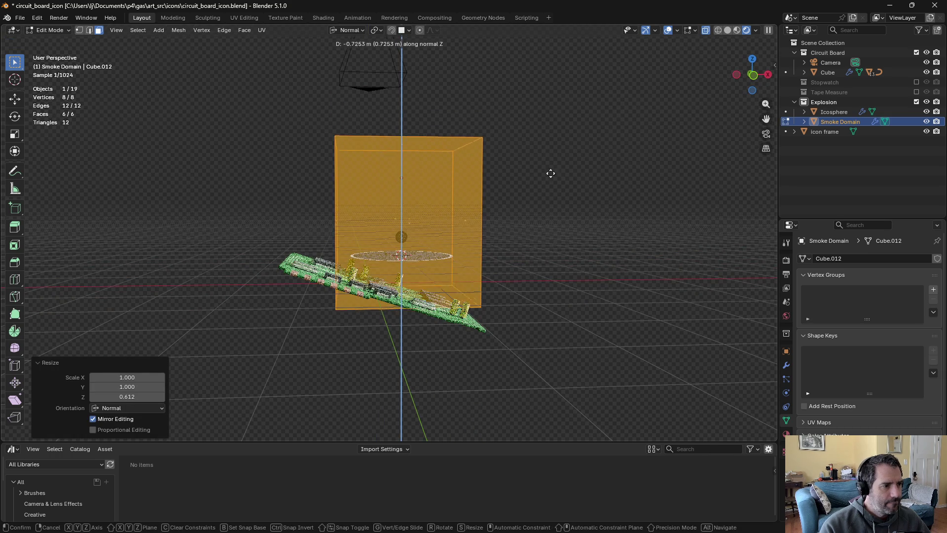
click(551, 178)
key(ctrl+Tab)
click(514, 179)
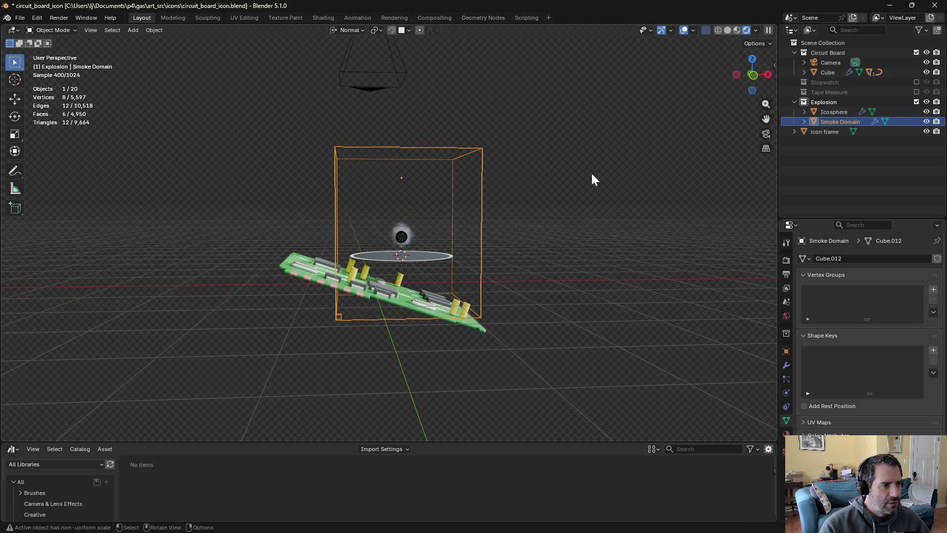
click(833, 112)
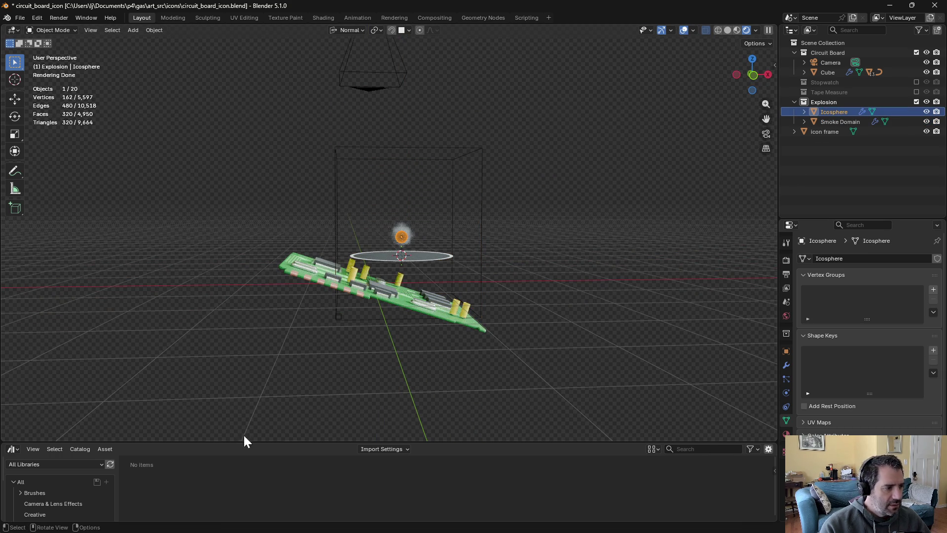
Turn the bottom panel into a Timeline, play the smoke simulation, and pause at frame 160
click(12, 448)
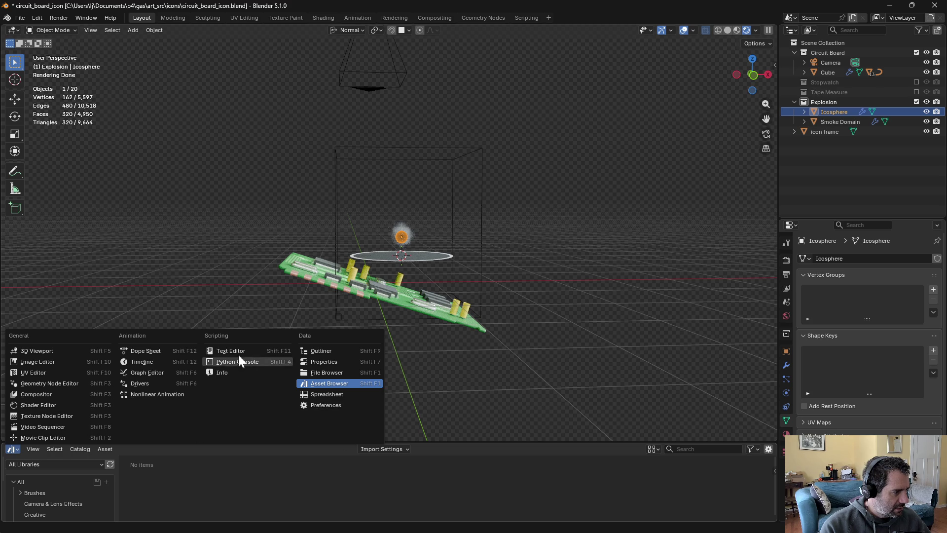
click(154, 364)
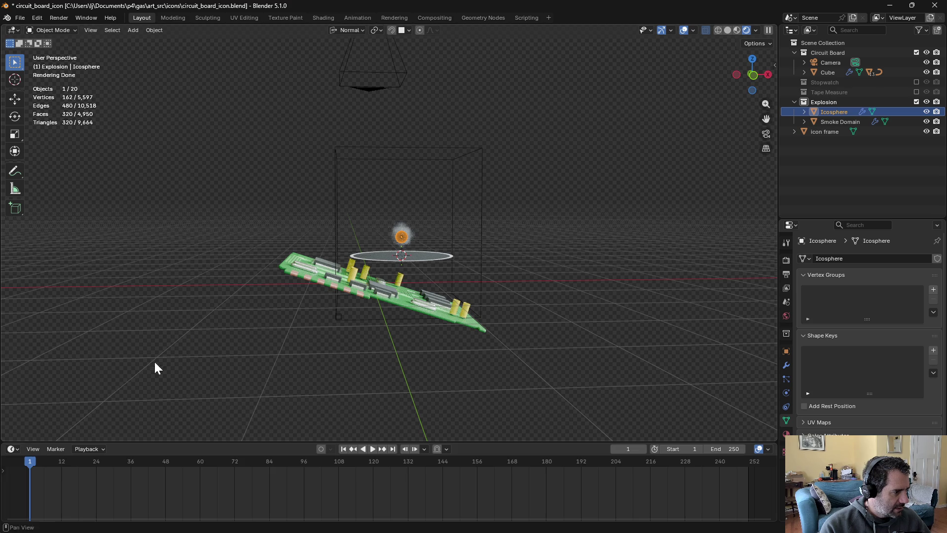
click(371, 447)
middle_drag(529, 259, 741, 34)
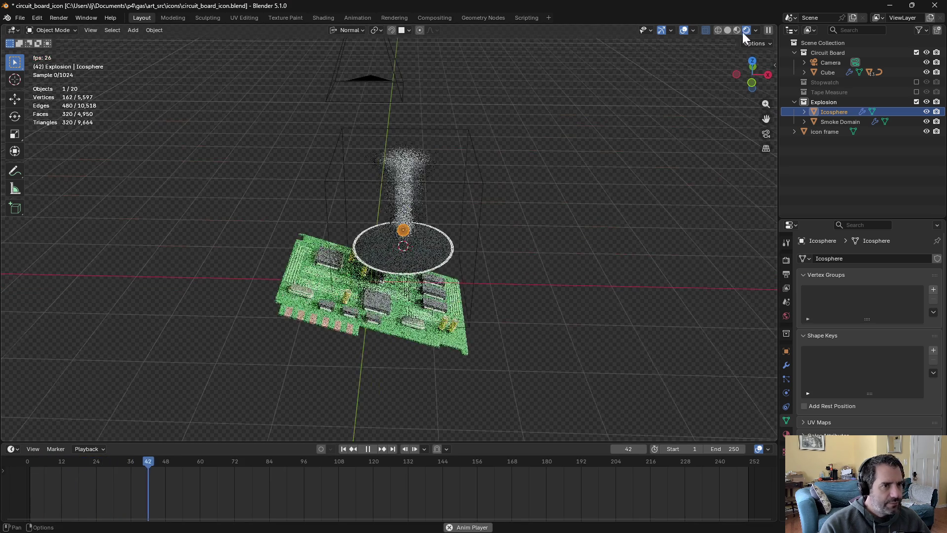
click(727, 30)
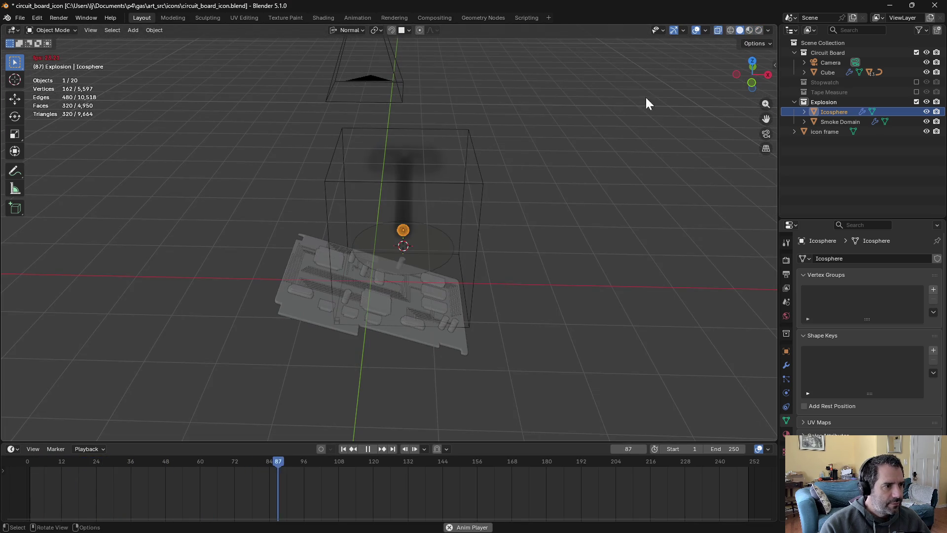
mouse_move(535, 171)
ctrl+middle_down()
mouse_move(493, 245)
mouse_move(520, 305)
mouse_move(480, 266)
ctrl+middle_up()
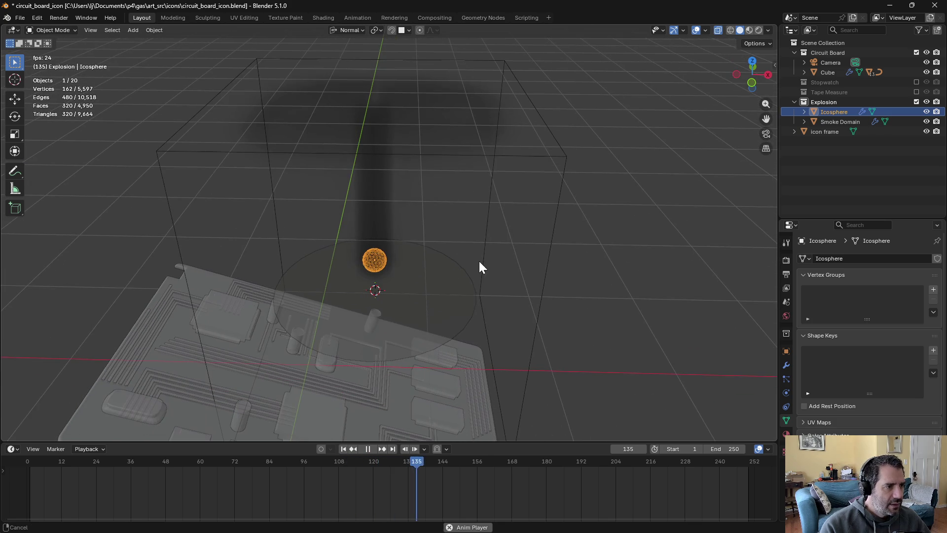
click(367, 448)
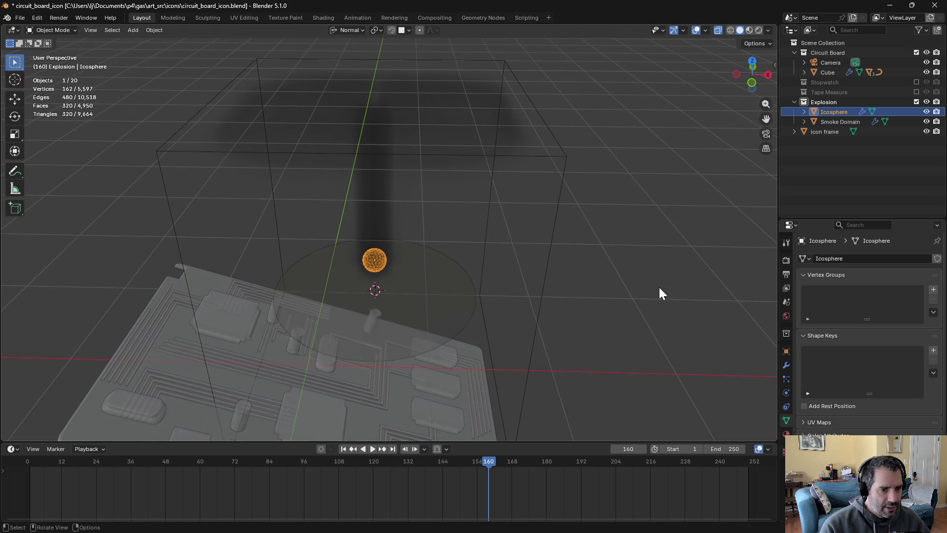
click(836, 120)
Set the Icosphere's Fluid Flow Type to Fire + Smoke
click(836, 114)
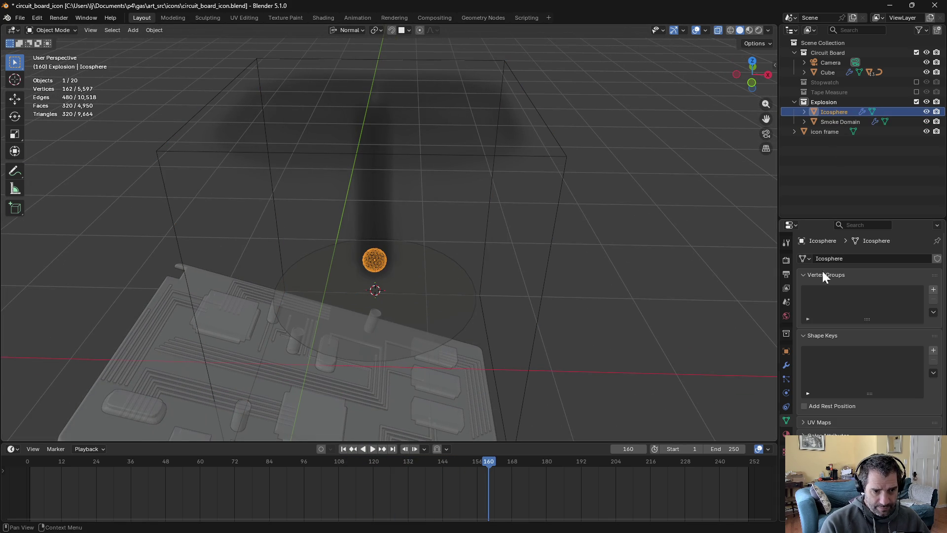
click(786, 380)
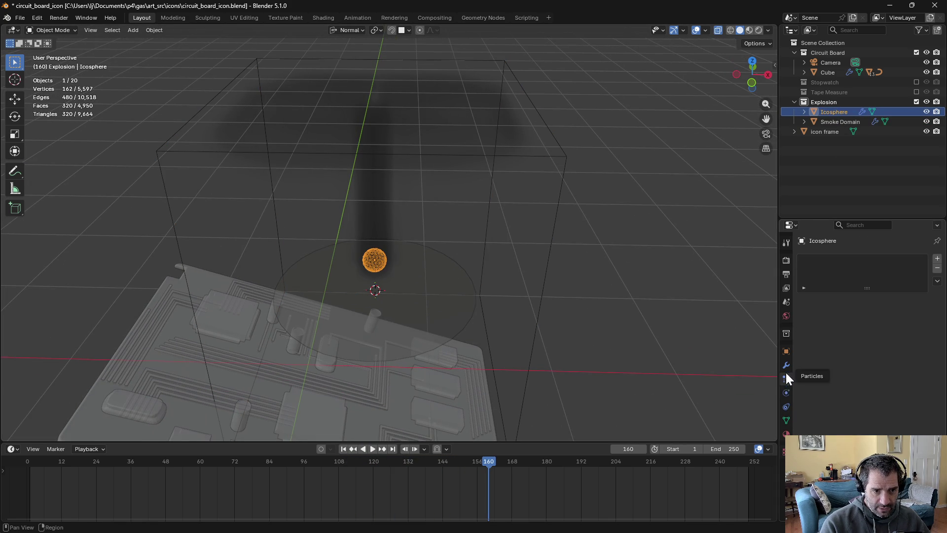
click(786, 392)
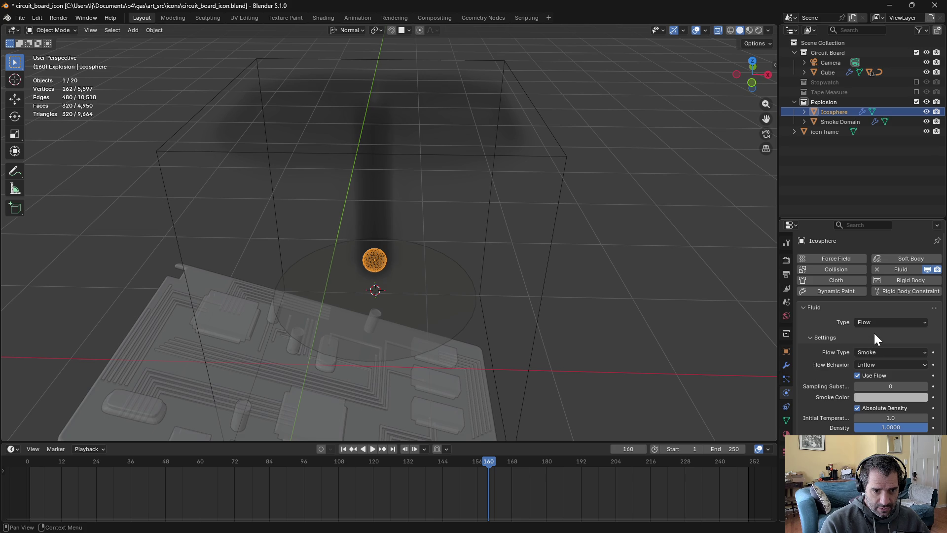
click(882, 352)
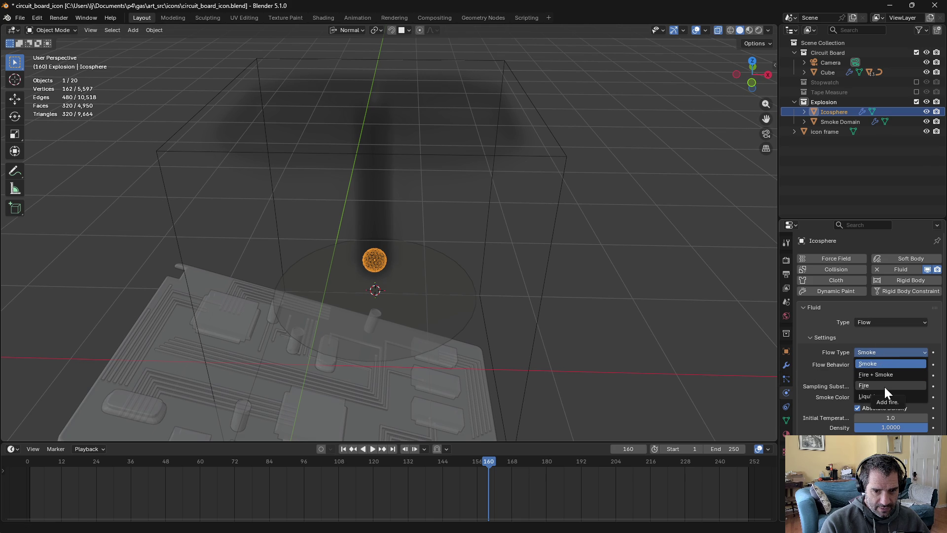
click(883, 374)
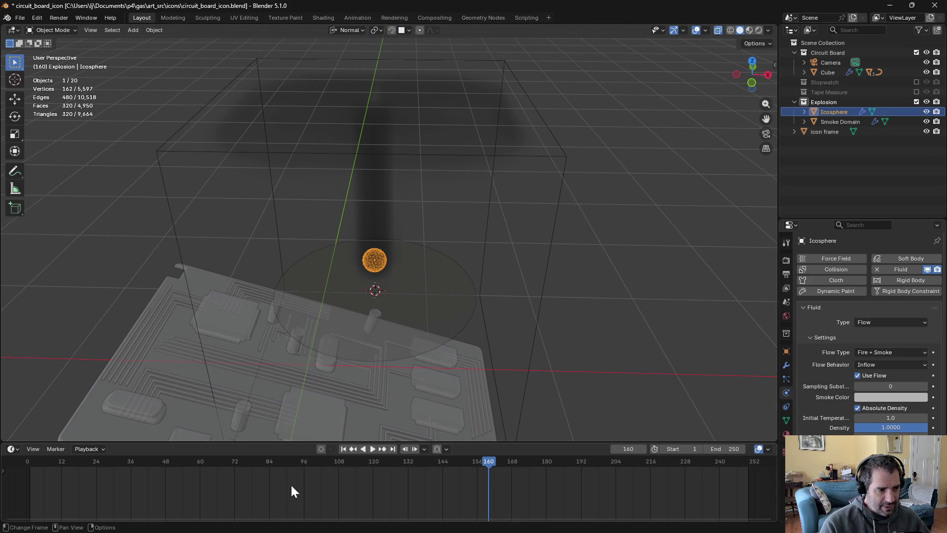
Set the end frame to 100, preview the fire, and return to frame 0
click(371, 449)
click(725, 449)
text(100)
key(Return)
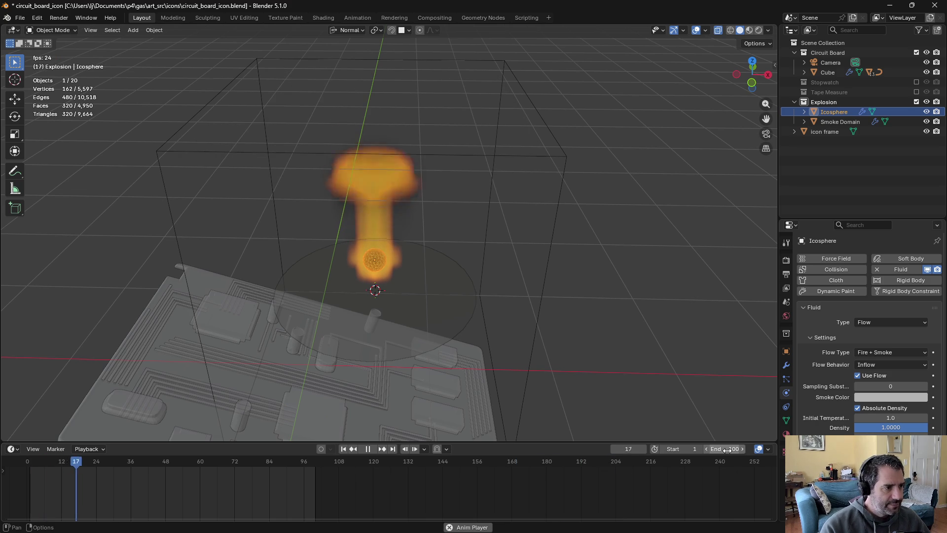
middle_drag(655, 386, 642, 366)
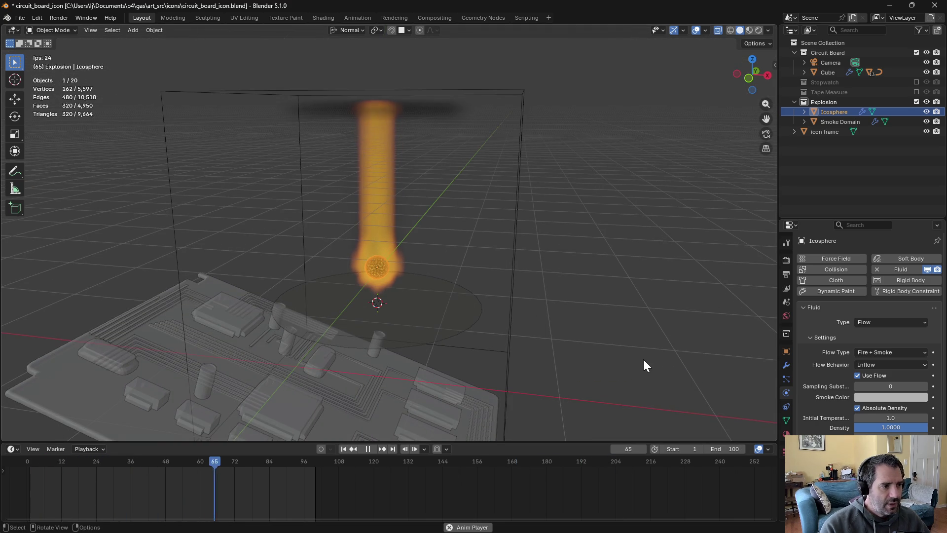
click(368, 449)
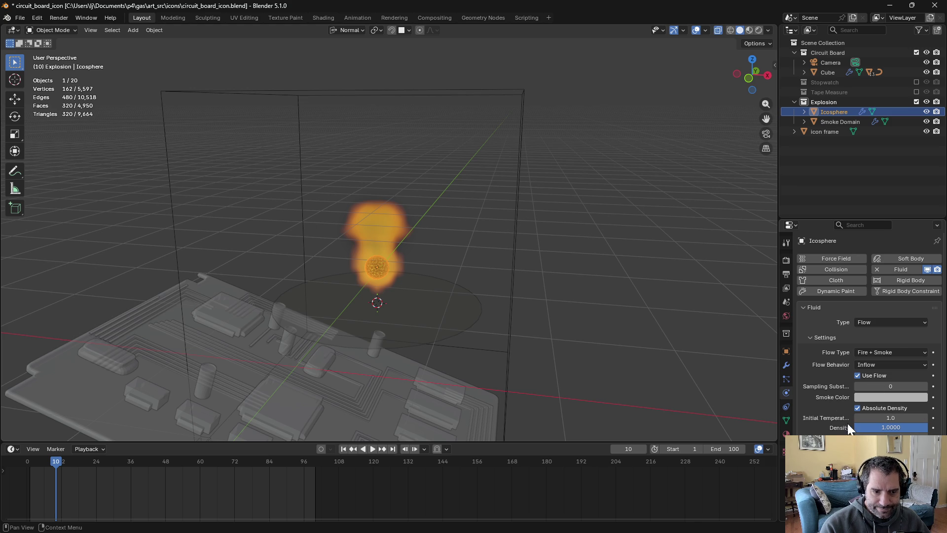
click(891, 427)
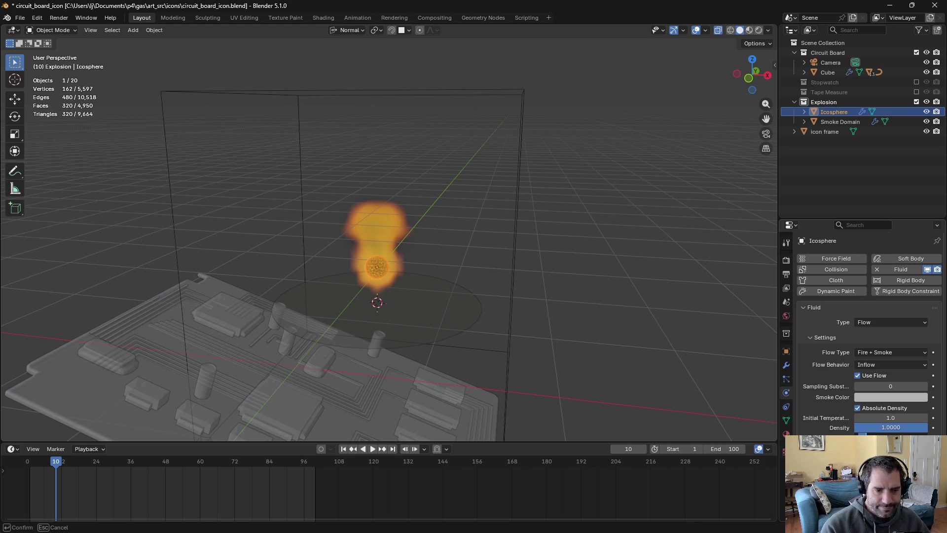
drag(40, 460, 27, 463)
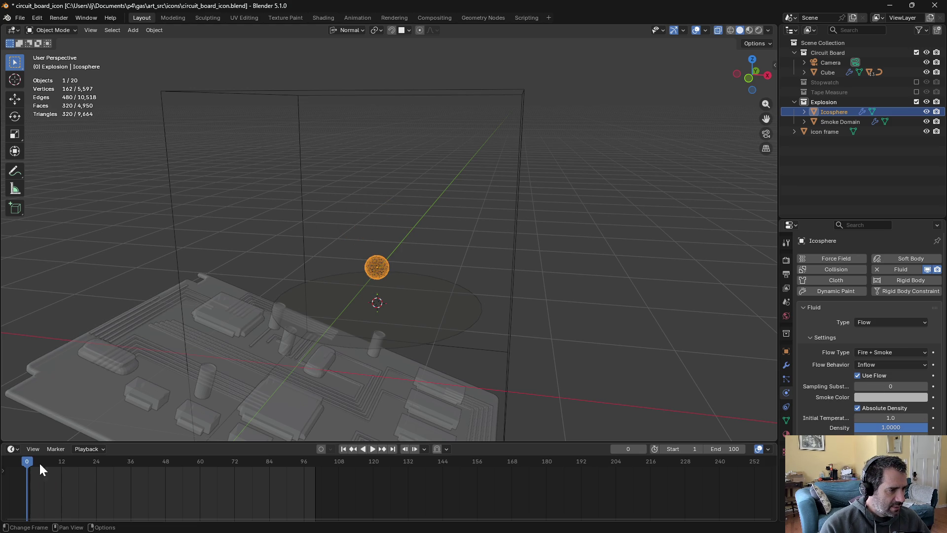
Keyframe the Flame Rate at frame 0, adjust its value, and preview the fire
key(i)
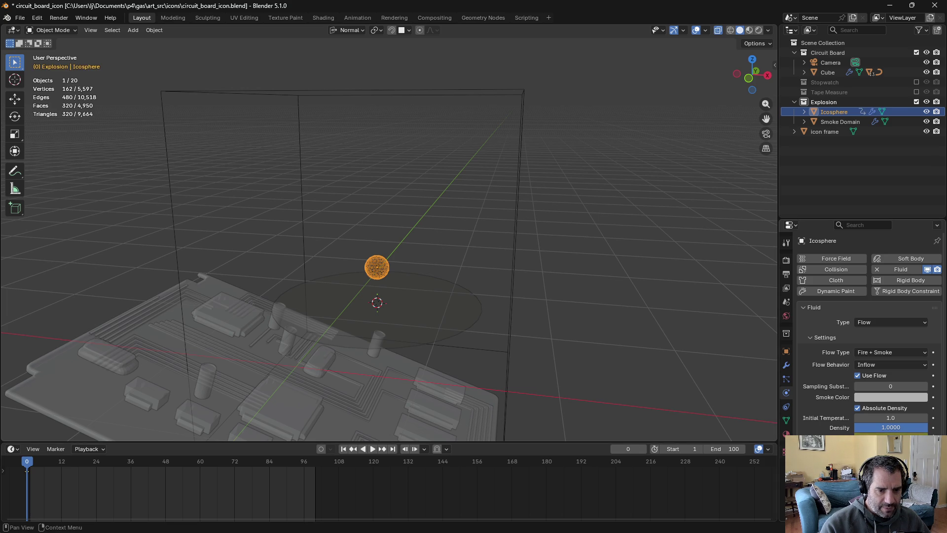
drag(890, 433, 903, 432)
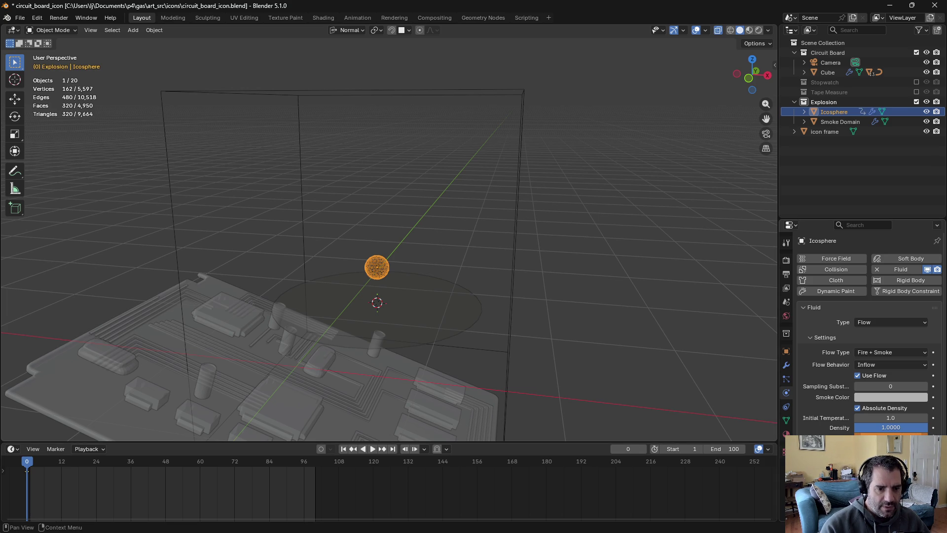
drag(22, 460, 29, 461)
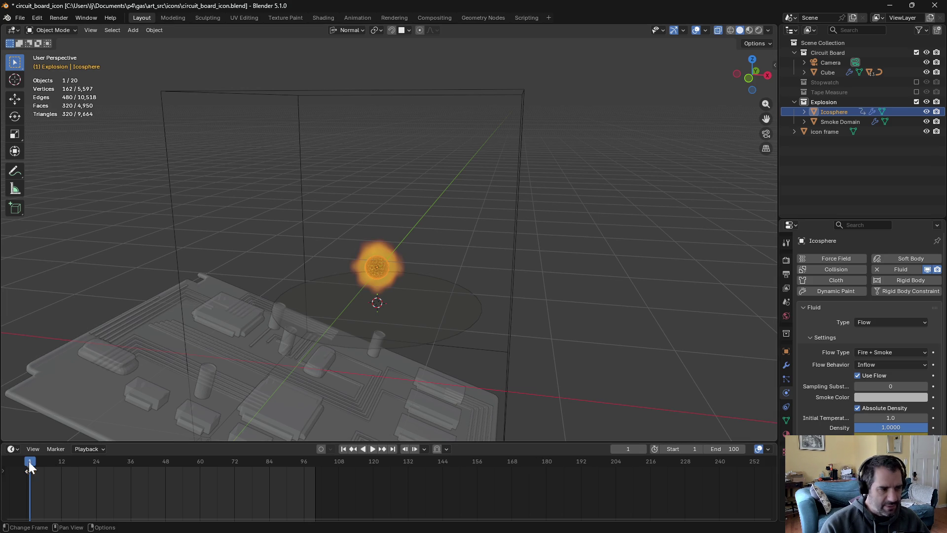
drag(34, 460, 19, 461)
click(370, 448)
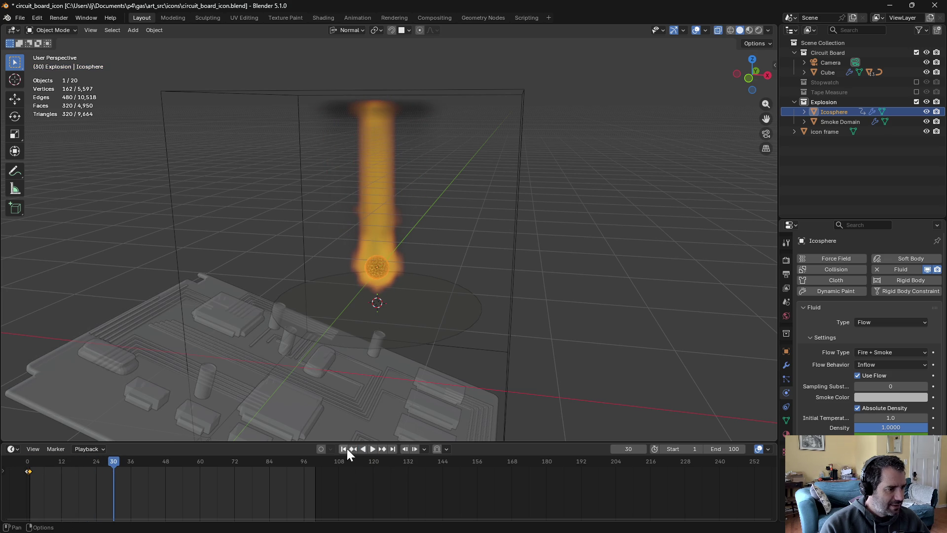
click(346, 449)
click(373, 449)
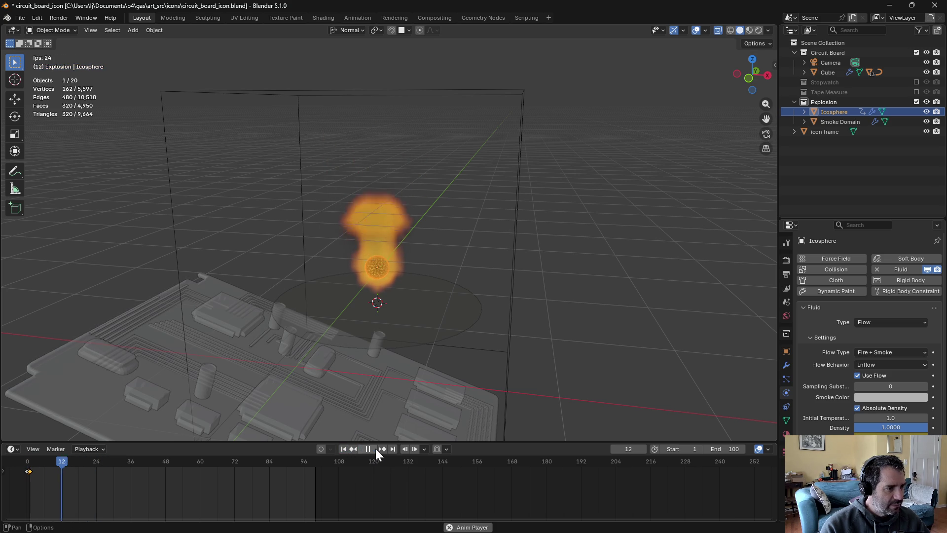
click(347, 448)
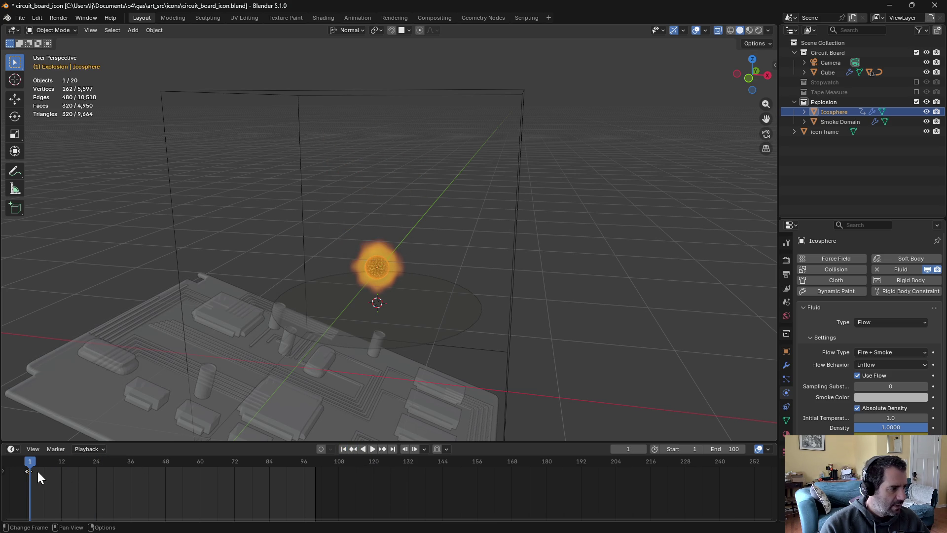
Shift the Flame Rate keyframe about 4 frames later and replace it with an adjusted value
mouse_move(30, 471)
mouse_down()
mouse_move(42, 474)
mouse_move(27, 463)
mouse_move(50, 464)
mouse_move(30, 471)
mouse_up()
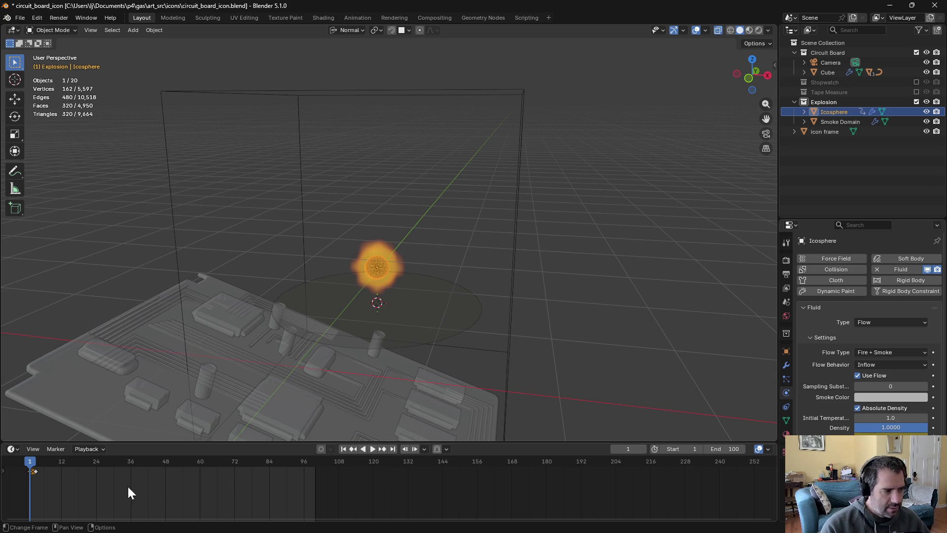
key(space)
drag(27, 463, 36, 471)
key(space)
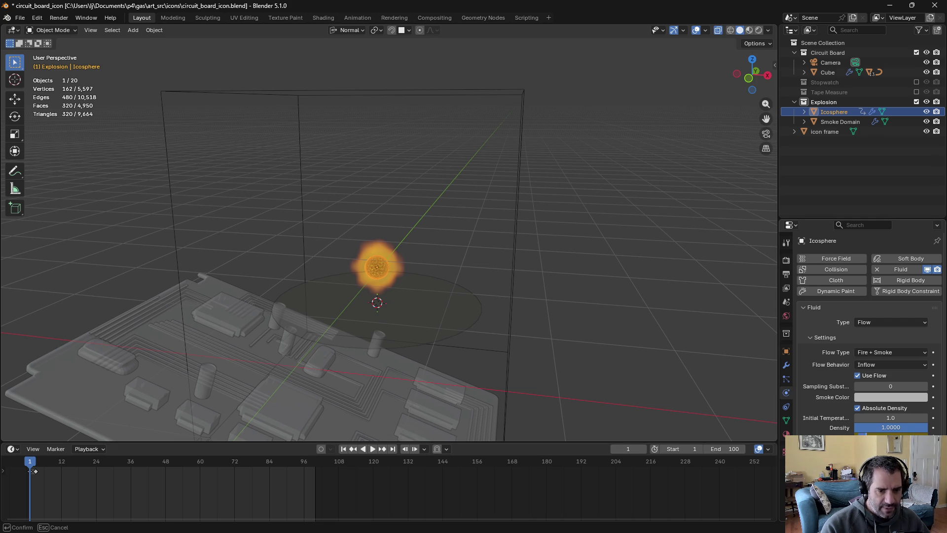
click(30, 471)
right_click(887, 436)
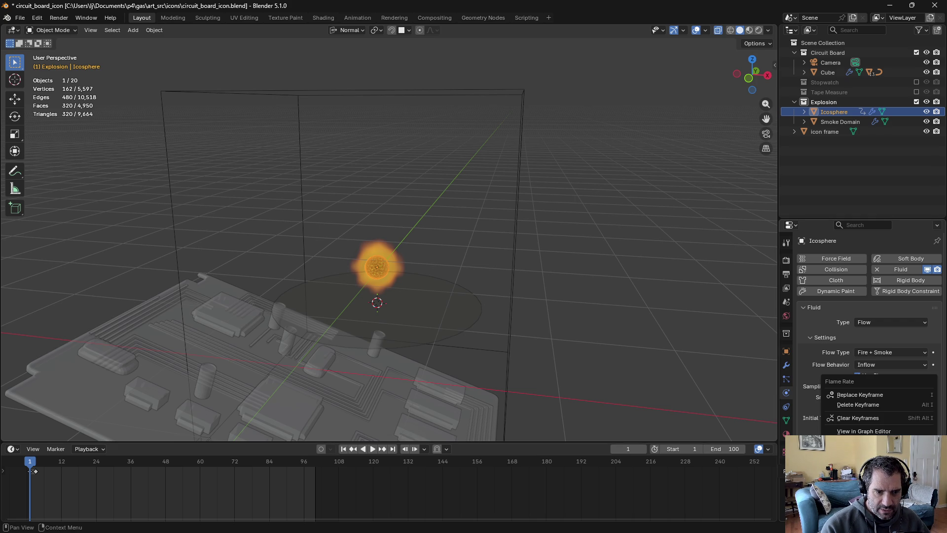
click(874, 395)
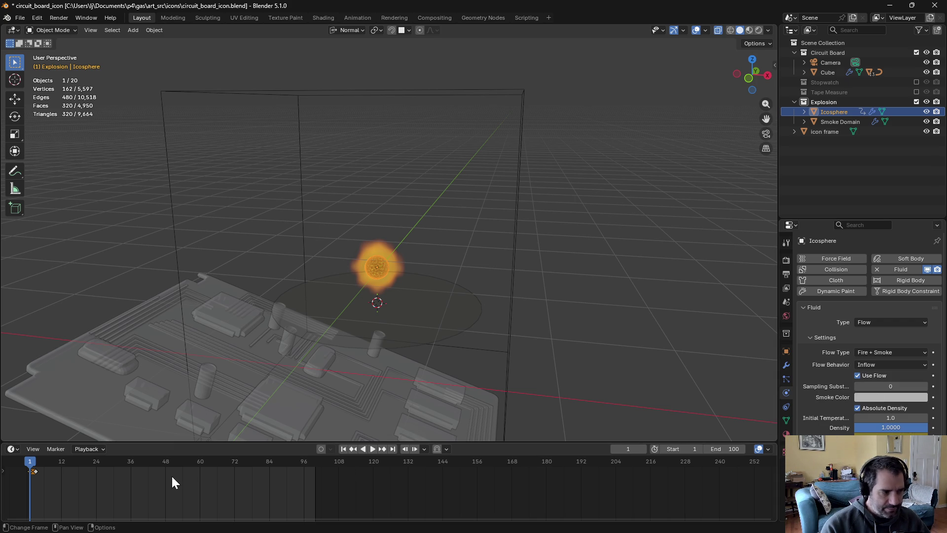
mouse_move(891, 437)
mouse_down()
mouse_move(904, 432)
mouse_move(883, 433)
mouse_move(907, 433)
mouse_up()
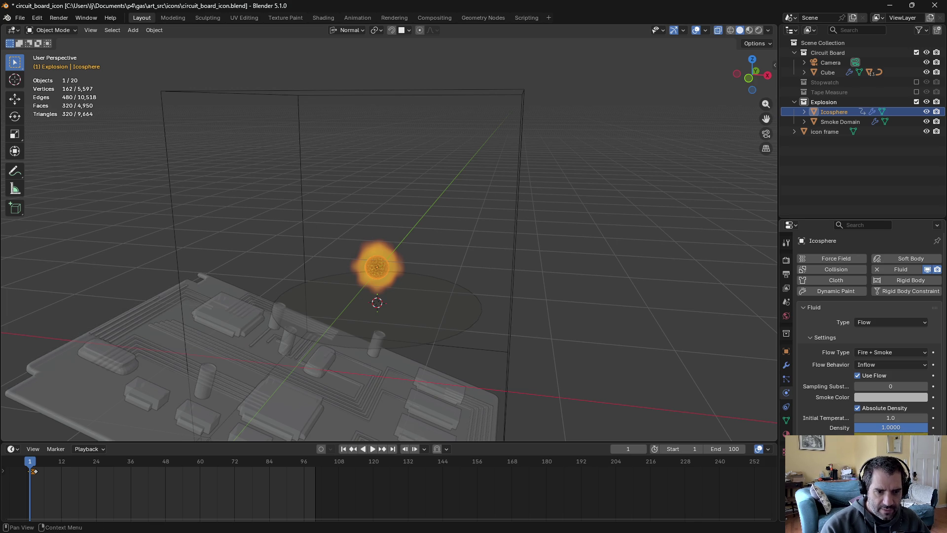
mouse_move(34, 470)
mouse_down()
mouse_move(49, 467)
mouse_move(36, 469)
mouse_up()
key(space)
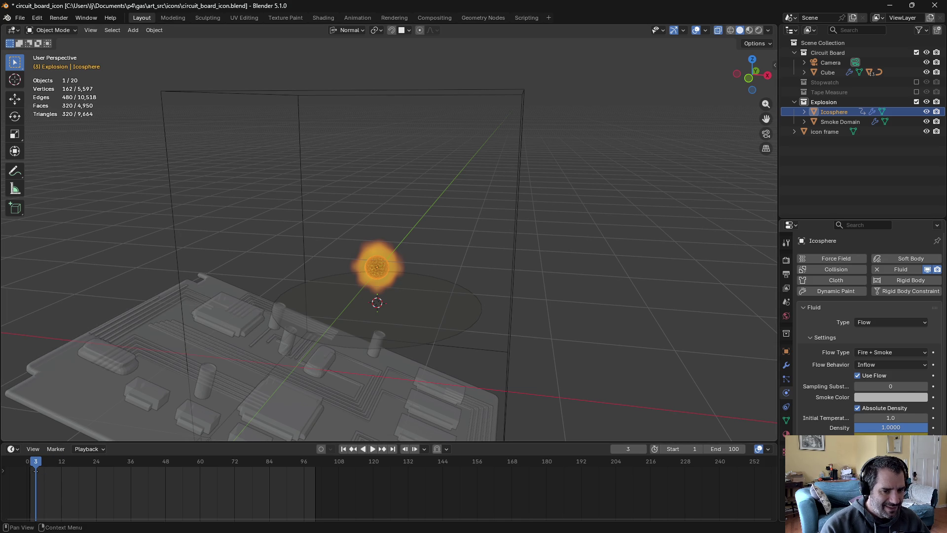
Clear the Flame Rate keyframes, adjust the flow Density, and re-key Flame Rate at frame 0
right_click(888, 436)
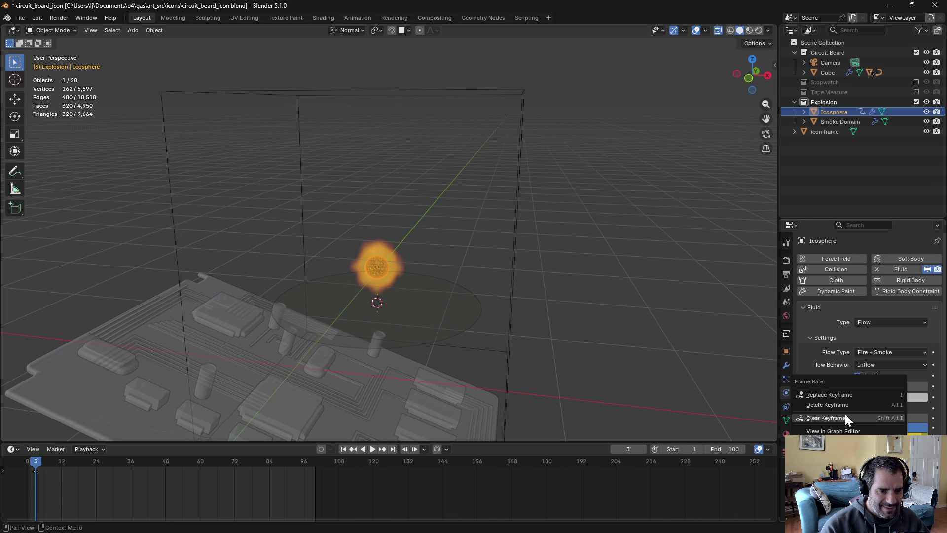
click(865, 416)
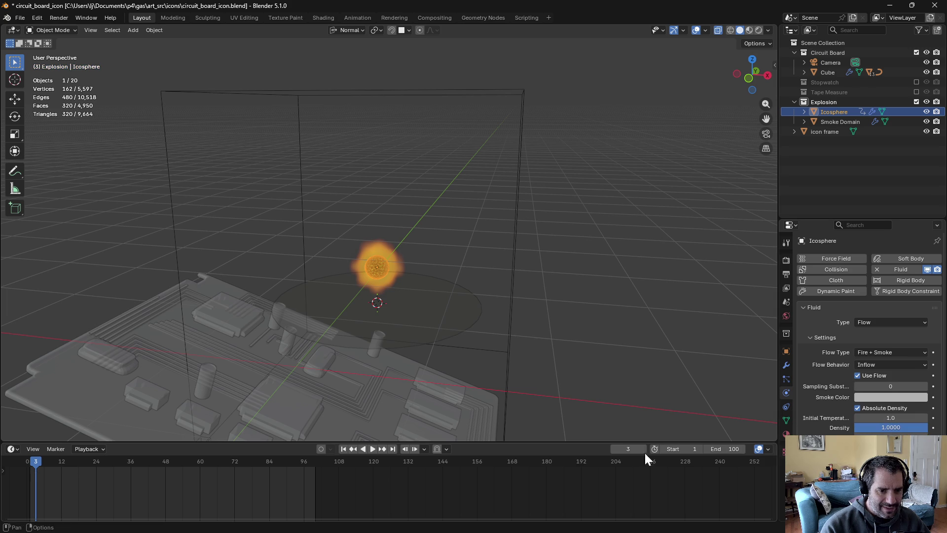
right_click(878, 427)
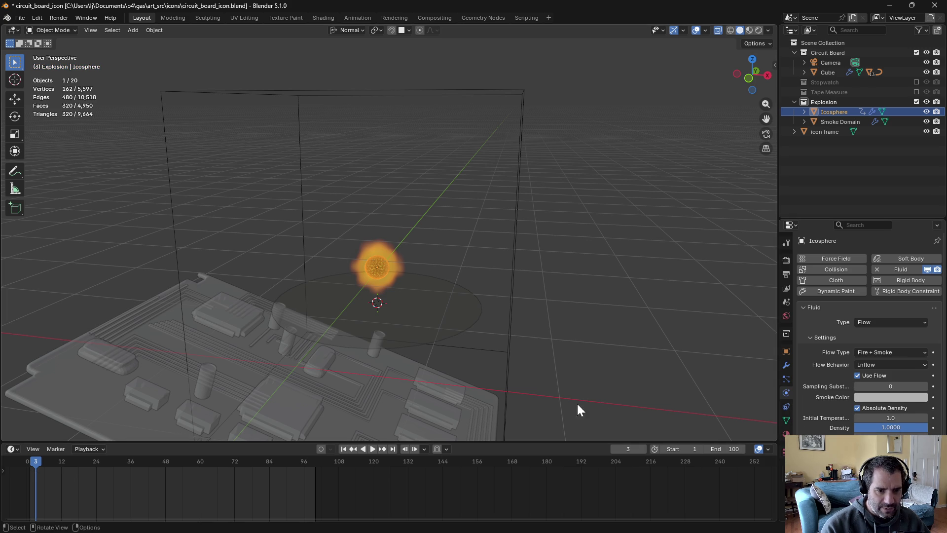
drag(35, 461, 28, 466)
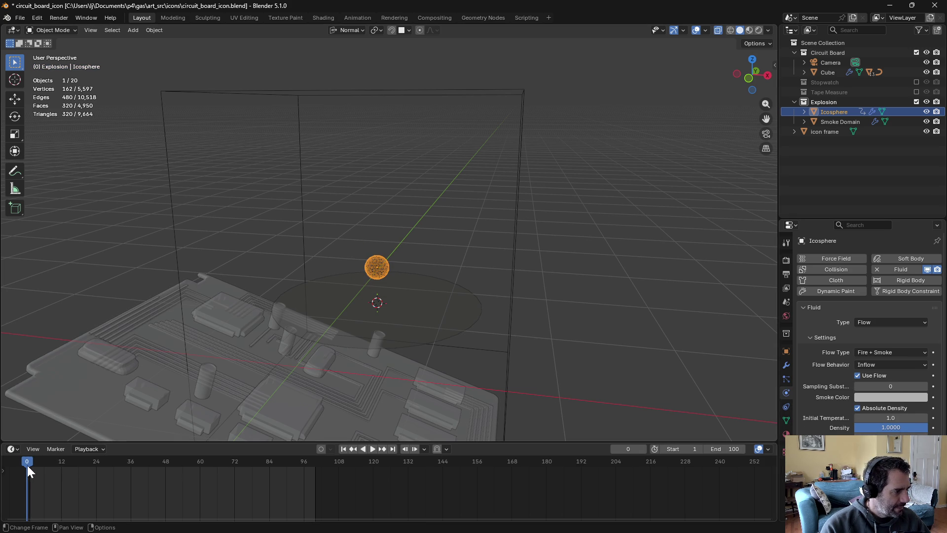
drag(891, 427, 890, 427)
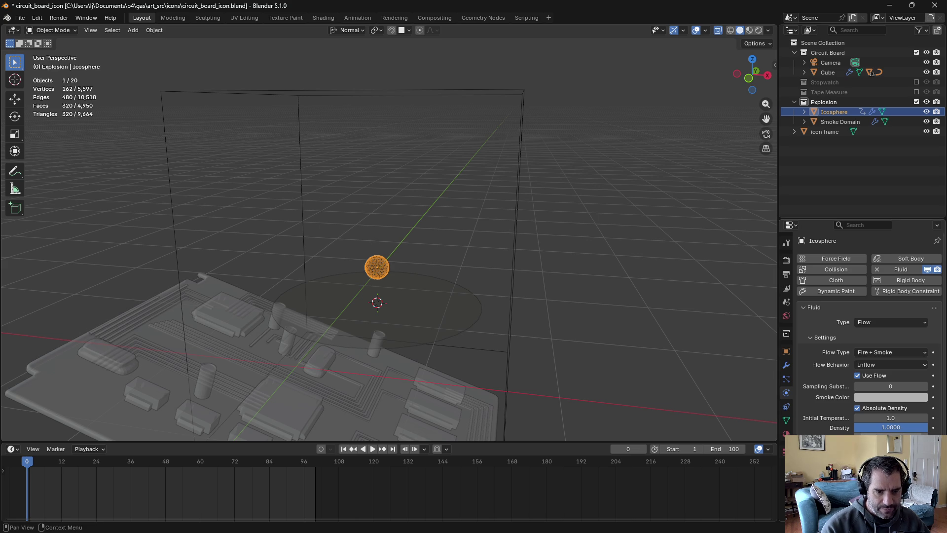
right_click(891, 434)
click(850, 407)
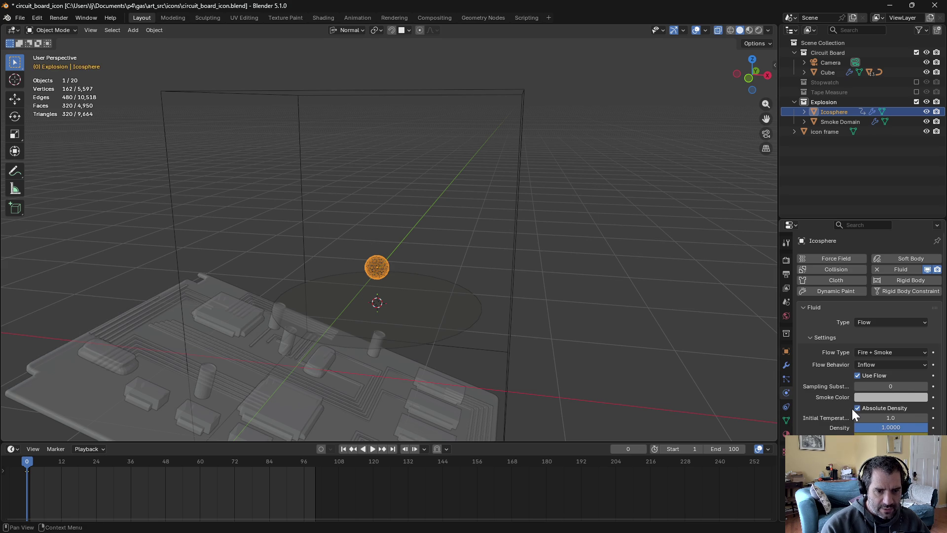
Change the Flame Rate at frame 5, keyframe it, and briefly preview playback
drag(27, 460, 40, 462)
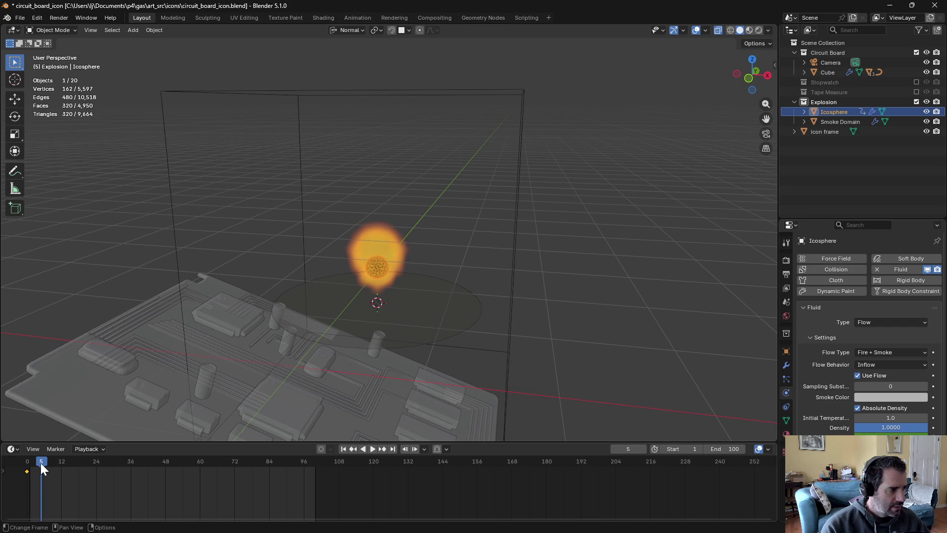
drag(883, 432, 893, 433)
right_click(887, 433)
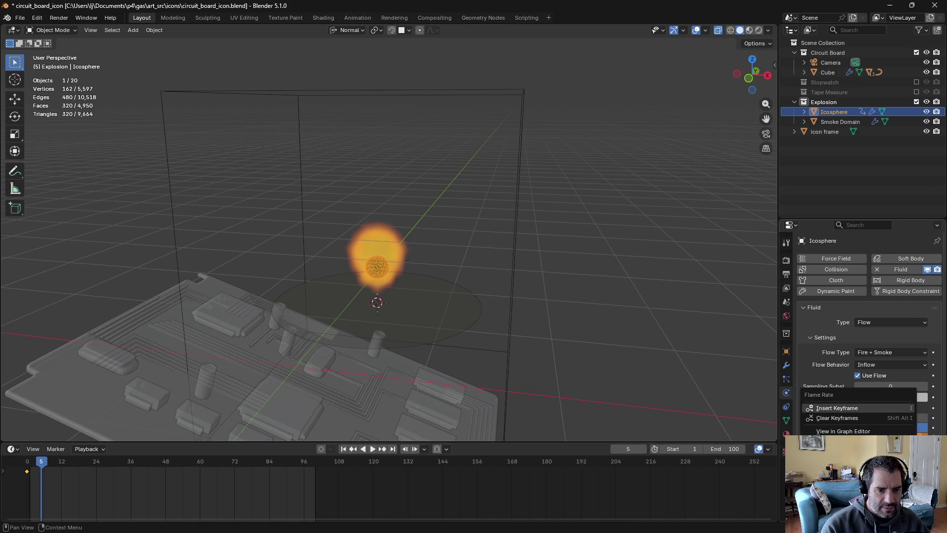
click(844, 408)
key(space)
drag(45, 463, 16, 466)
key(space)
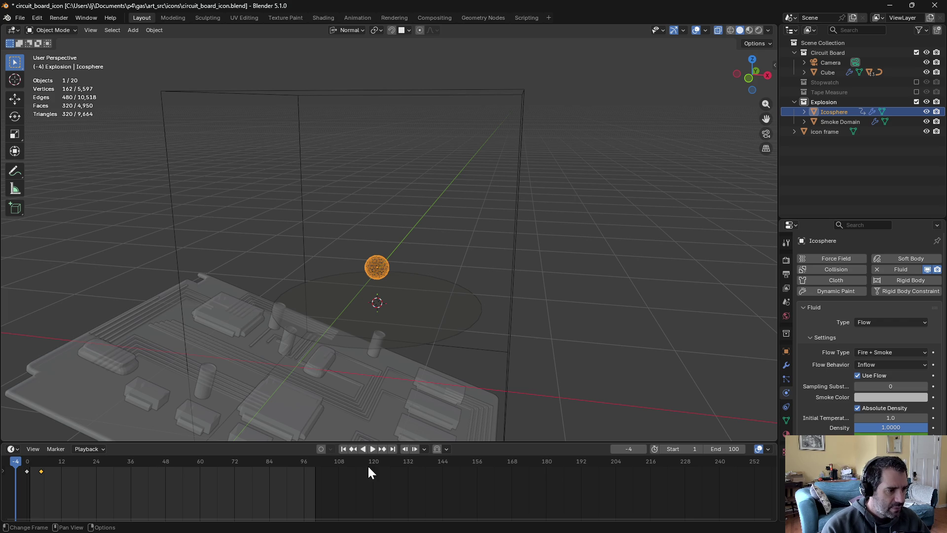
Set the end frame to 24, watch the simulation up close, then return to frame 0
click(373, 446)
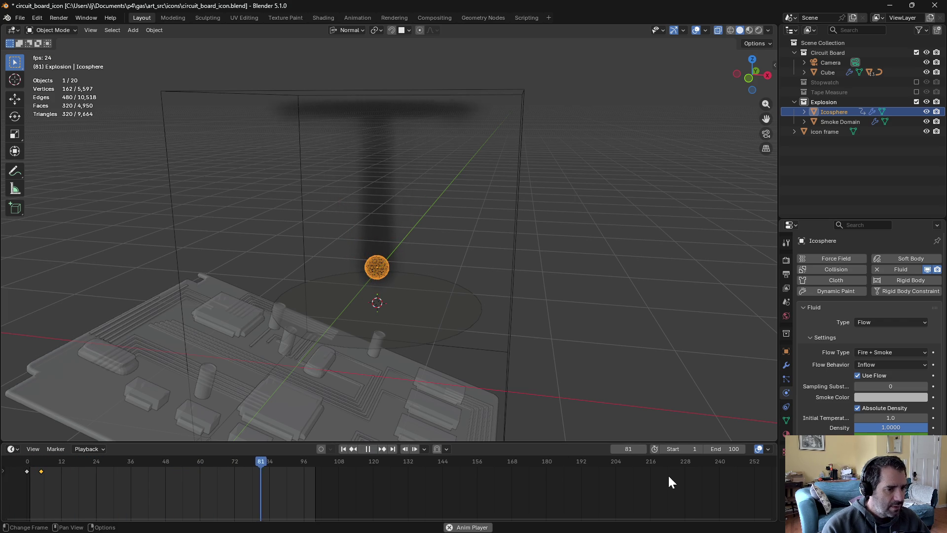
click(719, 449)
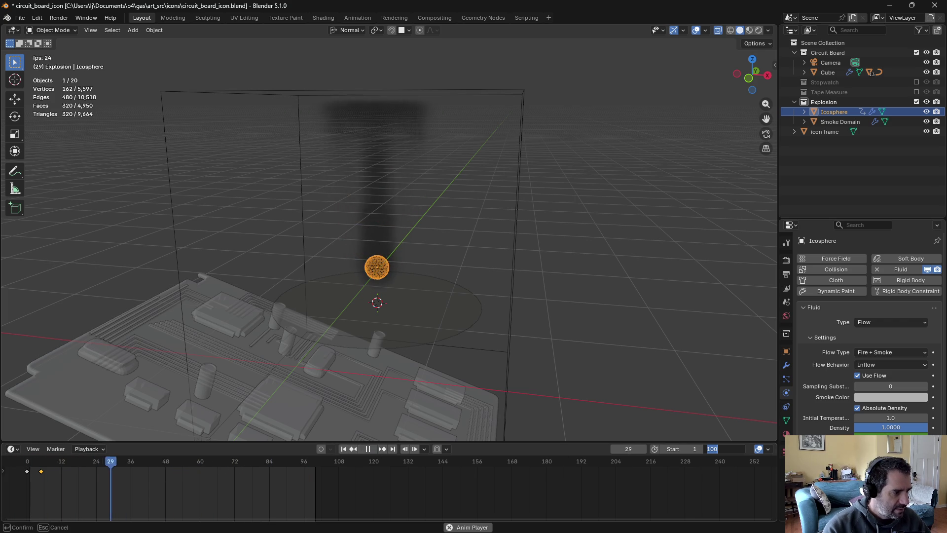
text(24)
key(Return)
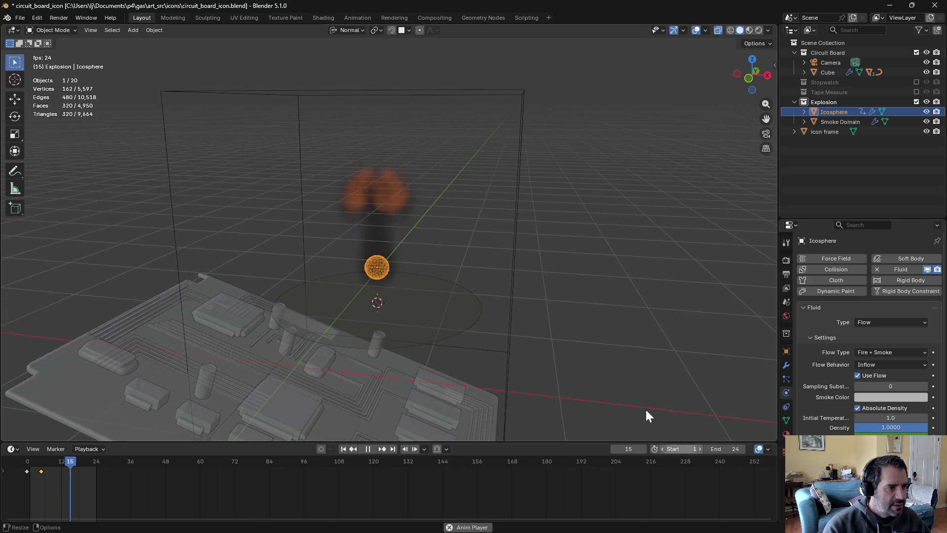
mouse_move(513, 247)
middle_down()
mouse_move(454, 250)
mouse_move(502, 283)
mouse_move(512, 274)
middle_up()
scroll(455, 250, up, 4)
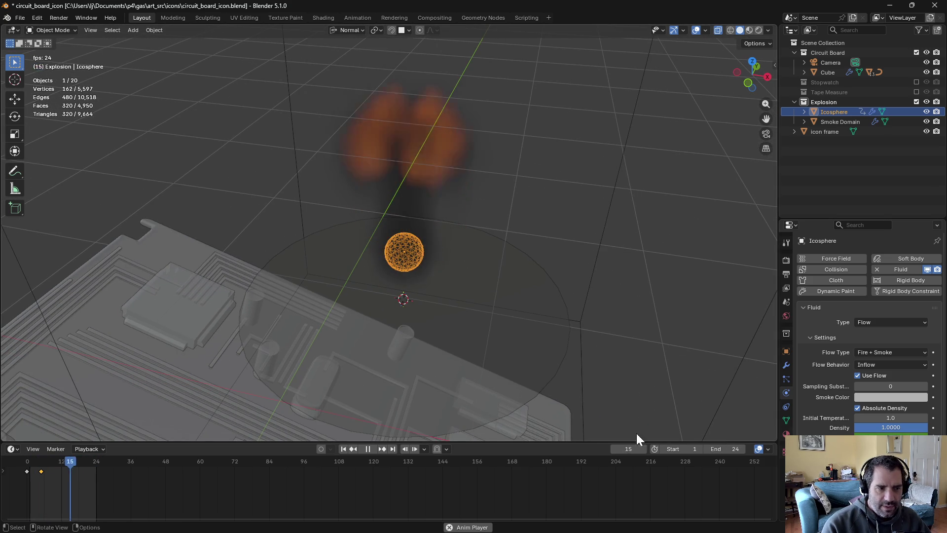
click(368, 449)
drag(44, 458, 26, 475)
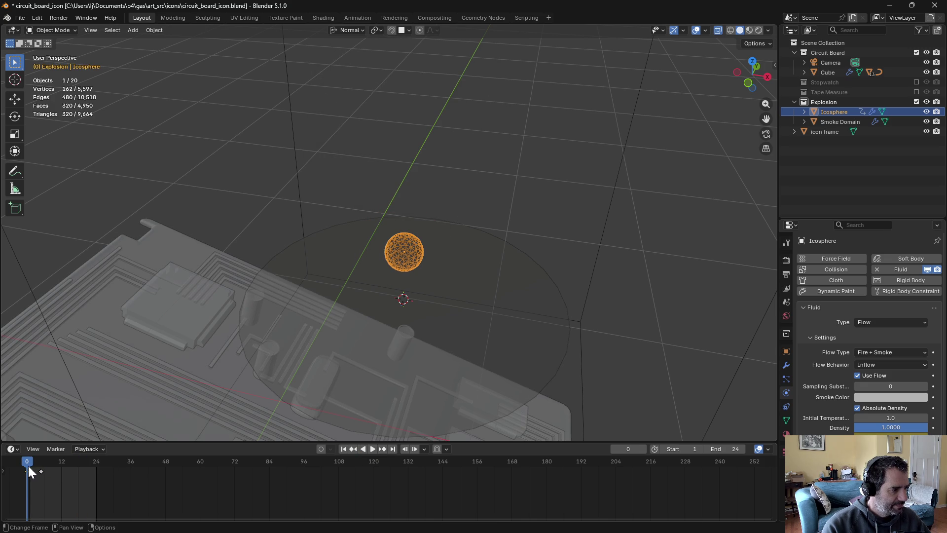
Replace the Flame Rate keyframe, then replay and pause at frame 12 to view the plume
right_click(855, 434)
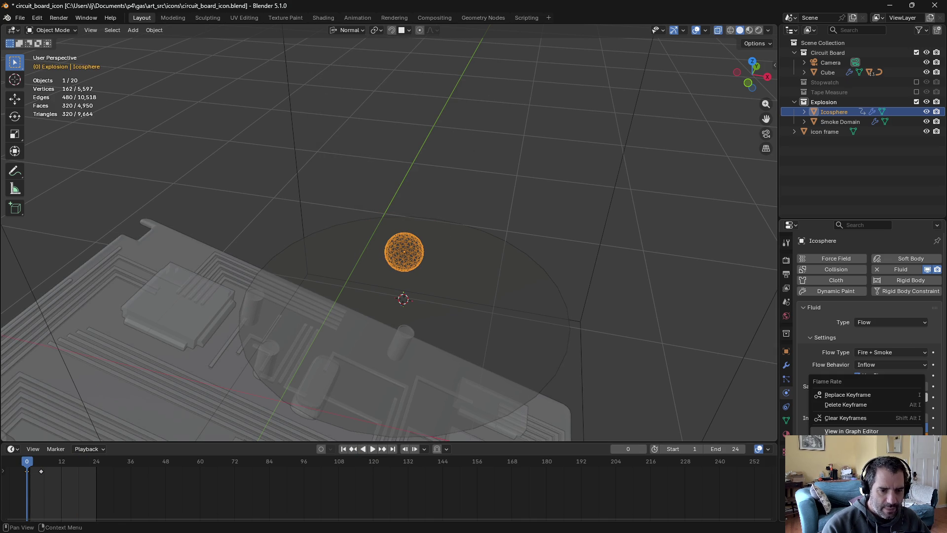
click(862, 395)
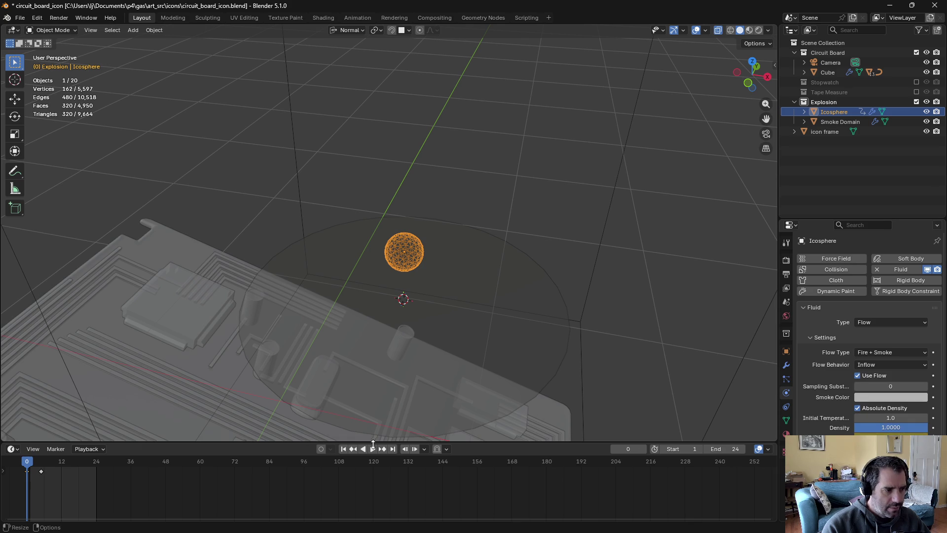
click(371, 450)
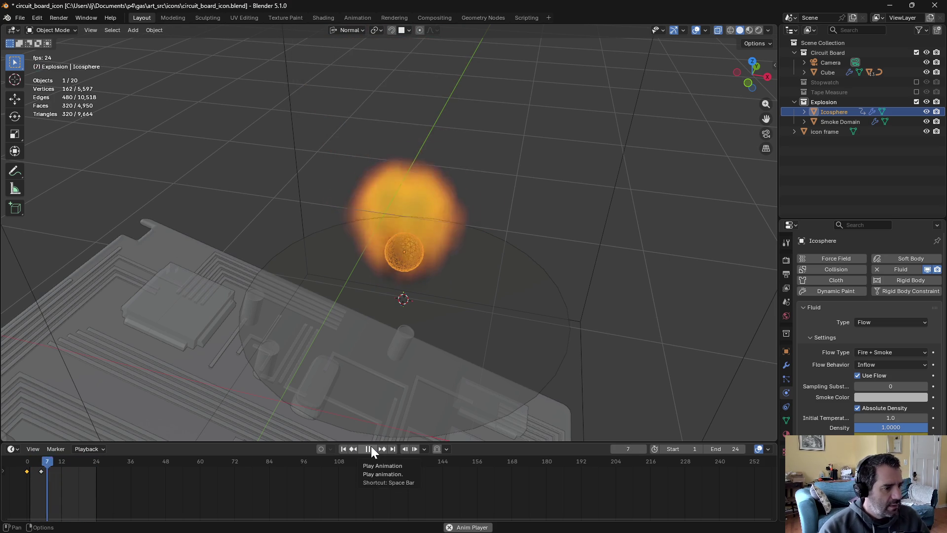
click(371, 449)
mouse_move(606, 315)
middle_down()
mouse_move(621, 301)
mouse_move(538, 249)
mouse_move(676, 297)
mouse_move(644, 395)
mouse_move(657, 293)
mouse_move(652, 235)
mouse_move(623, 374)
mouse_move(661, 377)
mouse_move(638, 300)
mouse_move(658, 294)
middle_up()
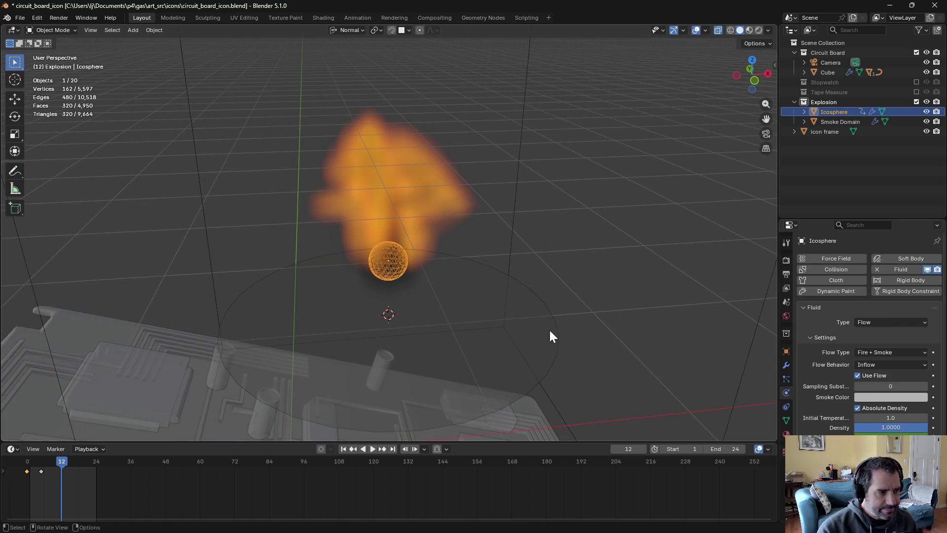
Show Rendered shading through the camera, zoomed in, and select the Smoke Domain
click(757, 30)
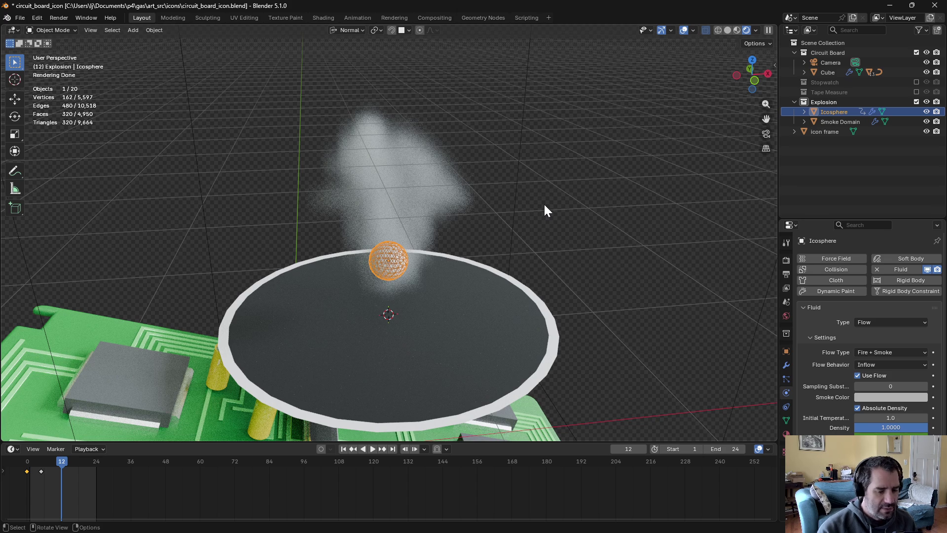
key(KP_0)
scroll(466, 237, up, 2)
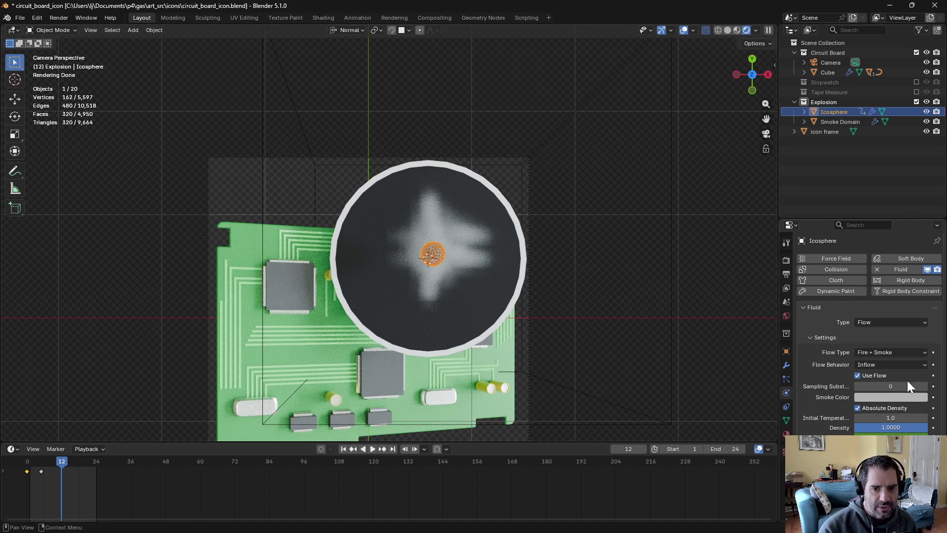
click(849, 123)
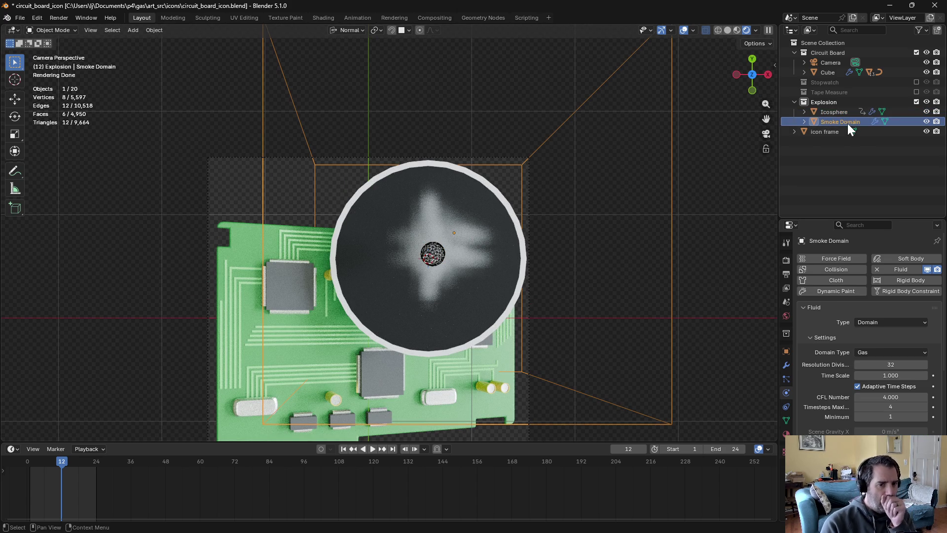
Set the smoke domain's Resolution Divisions to 64
click(890, 364)
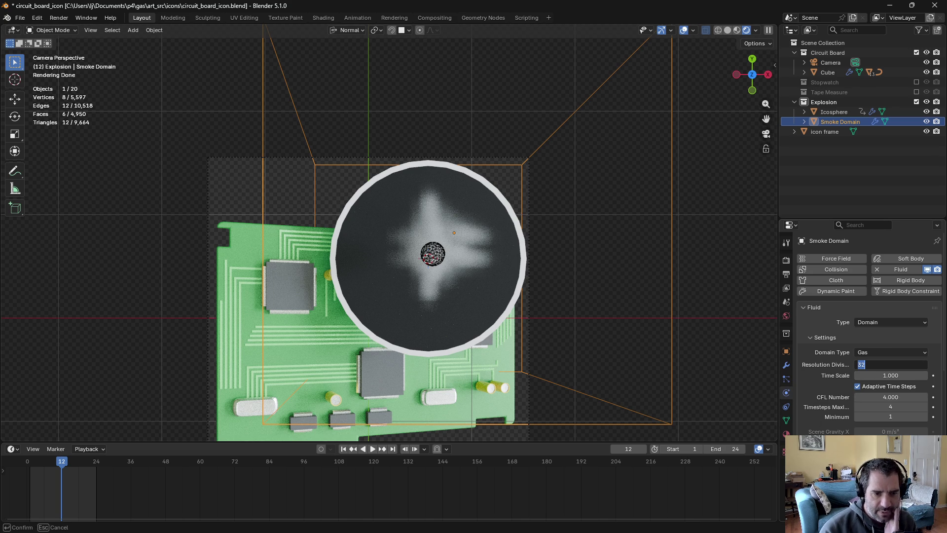
text(64)
key(Return)
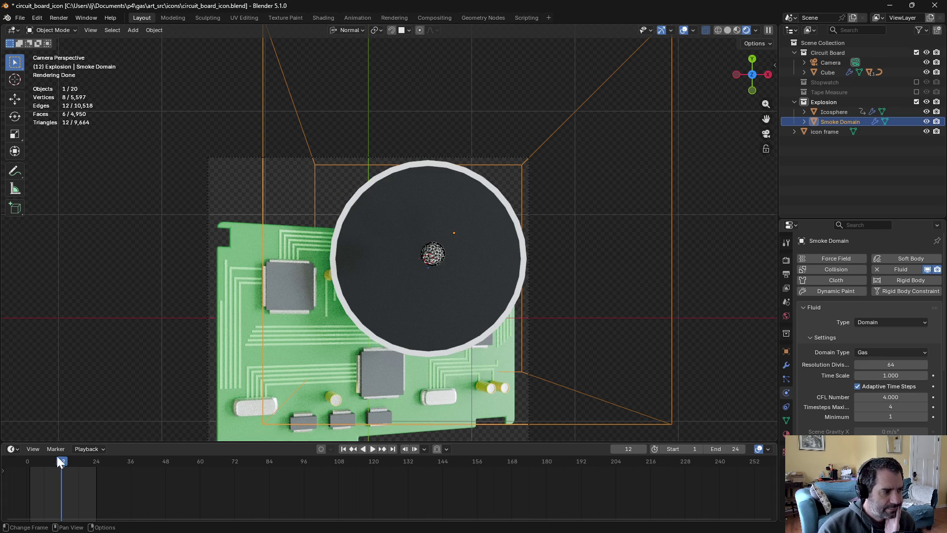
Replay the simulation to frame 13, orbit onto the plume, and open the Shading workspace
click(373, 449)
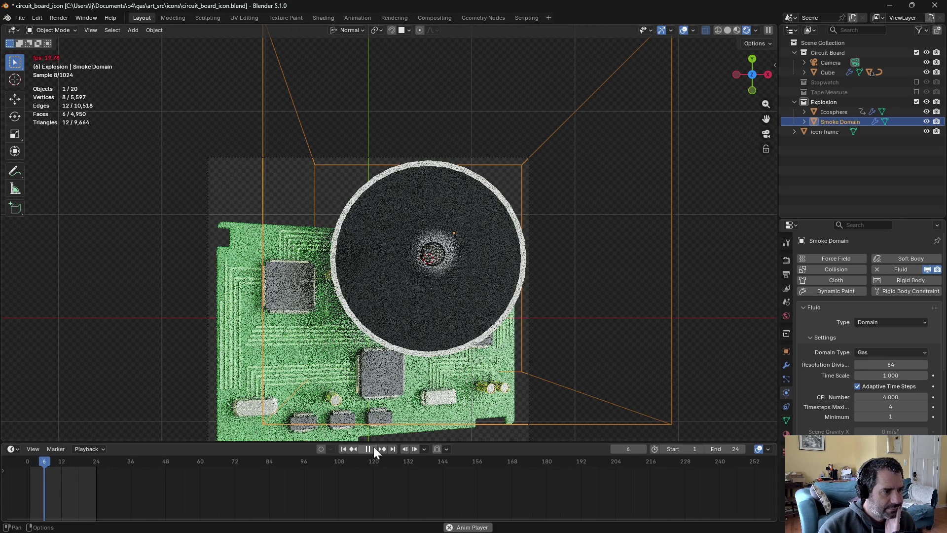
click(374, 445)
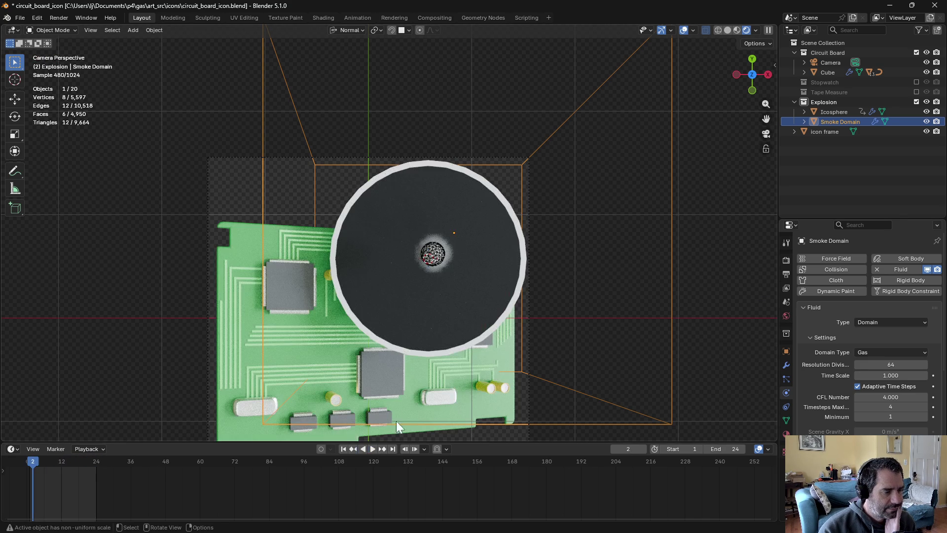
click(373, 449)
click(373, 449)
mouse_move(502, 375)
middle_down()
mouse_move(487, 112)
mouse_move(537, 104)
middle_up()
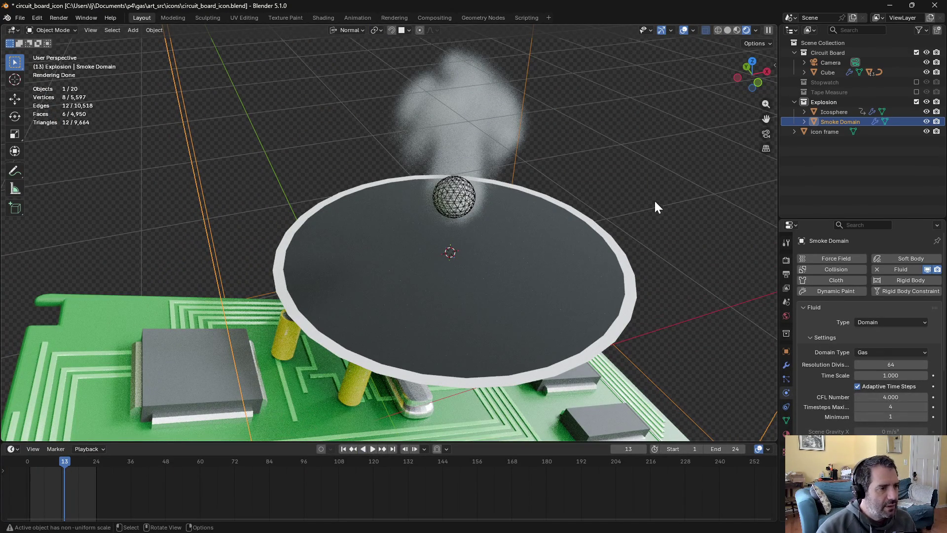
mouse_move(659, 203)
middle_down()
mouse_move(602, 235)
mouse_move(664, 194)
middle_up()
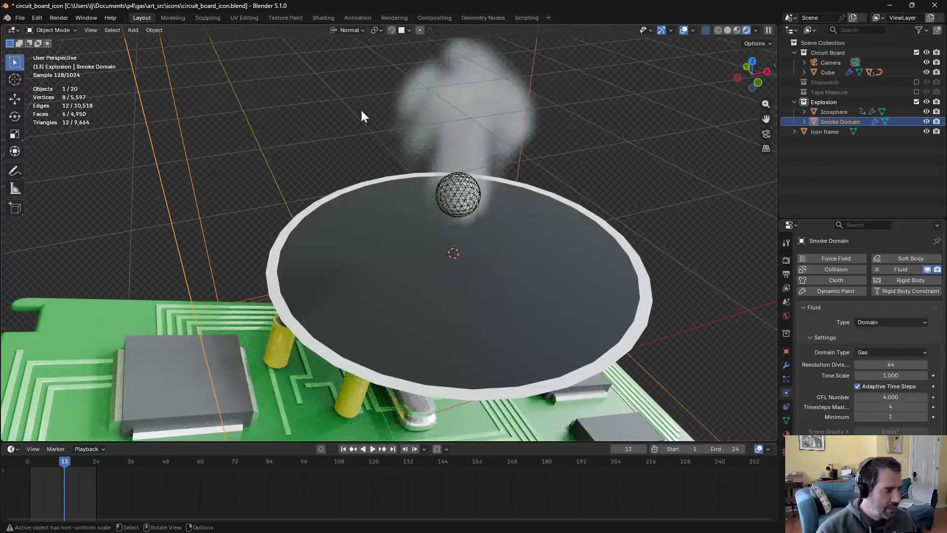
click(318, 18)
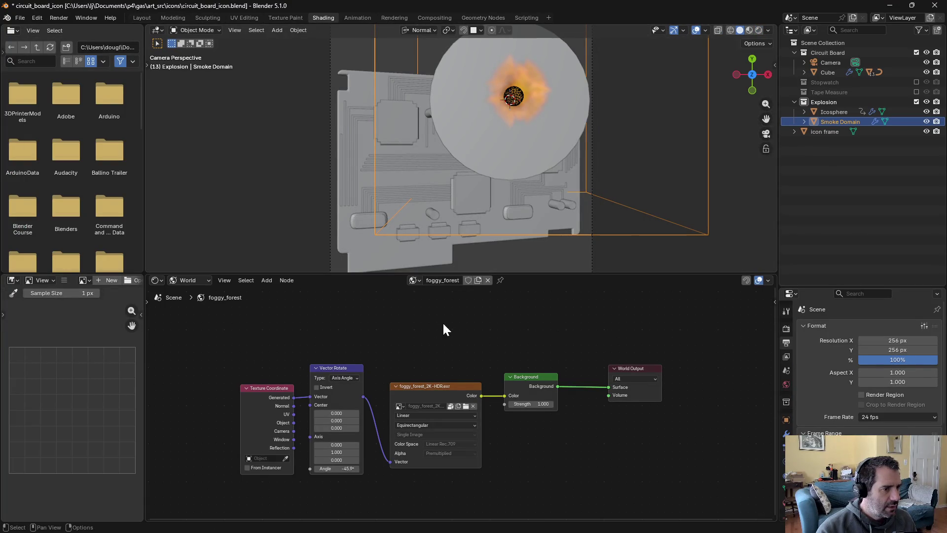
Switch the node editor from World to Object material nodes and orbit to an elevated view
click(186, 280)
click(193, 301)
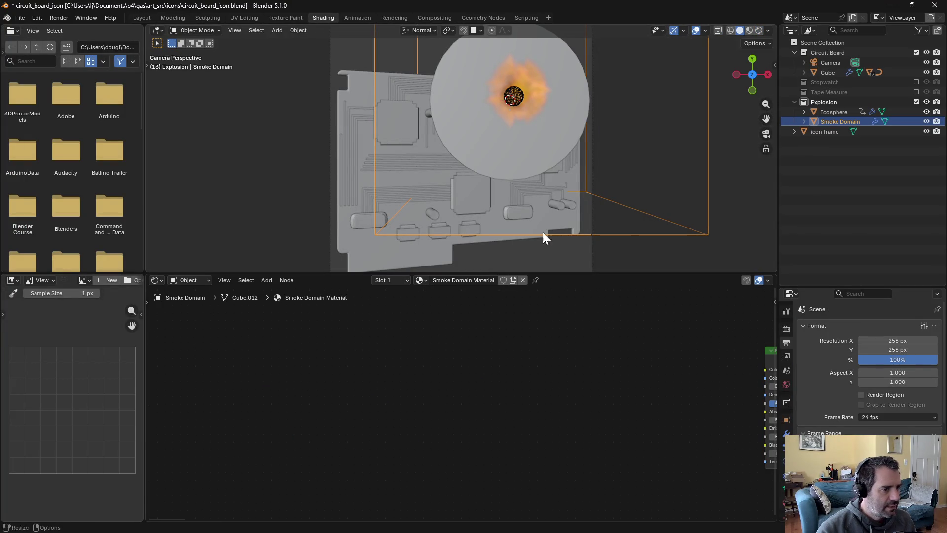
shift+middle_drag(641, 169, 572, 289)
mouse_move(528, 119)
middle_down()
mouse_move(501, 178)
mouse_move(514, 117)
mouse_move(467, 190)
mouse_move(484, 171)
middle_up()
Turn on Rendered shading, select the Smoke Domain, and frame its volume shader nodes
click(758, 30)
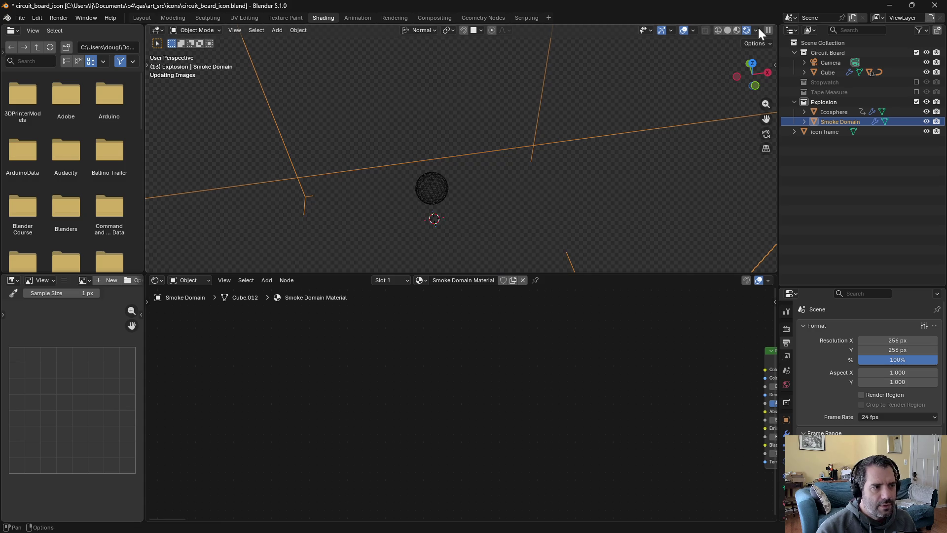
click(839, 131)
click(833, 112)
click(836, 120)
middle_drag(313, 330, 354, 358)
scroll(353, 358, up, 2)
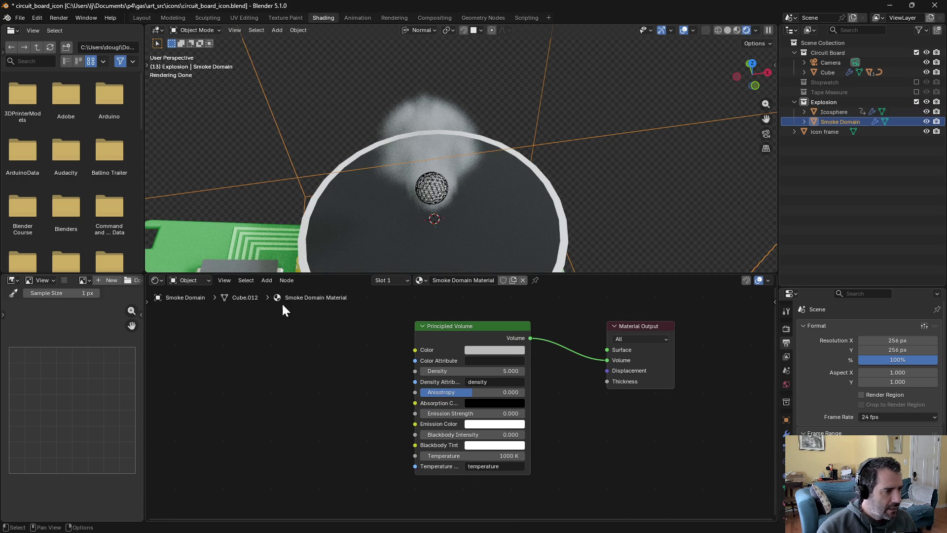
click(247, 280)
Add a Volume Info input node to the left of the shader nodes
click(267, 279)
mouse_move(274, 291)
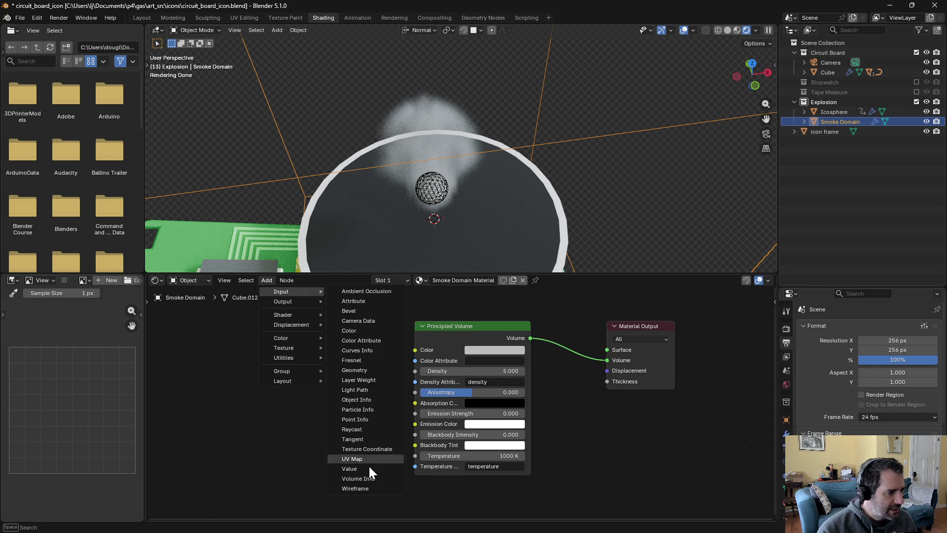
click(363, 479)
click(169, 369)
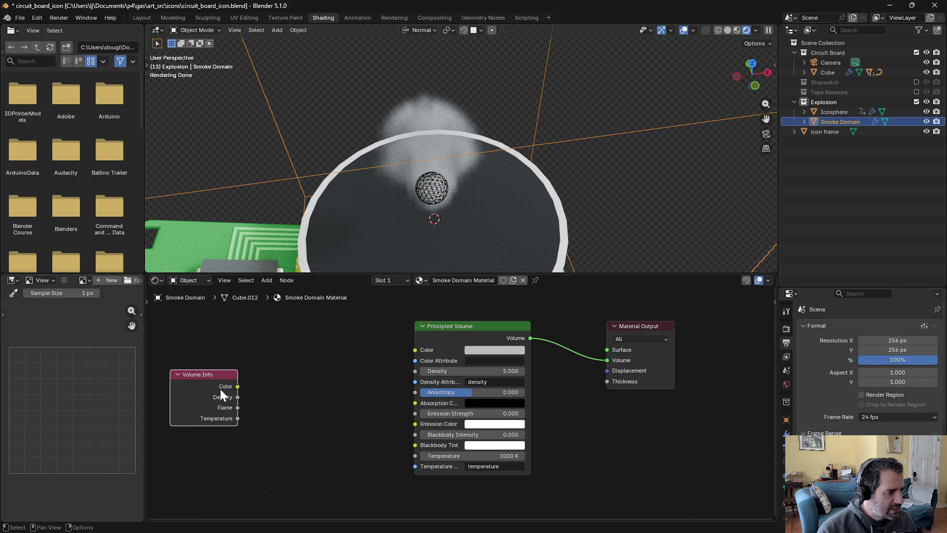
Route Volume Info Temperature through a new Color Ramp into the Principled Volume's Emission Color
drag(238, 417, 316, 403)
text(ramp)
key(Return)
click(254, 366)
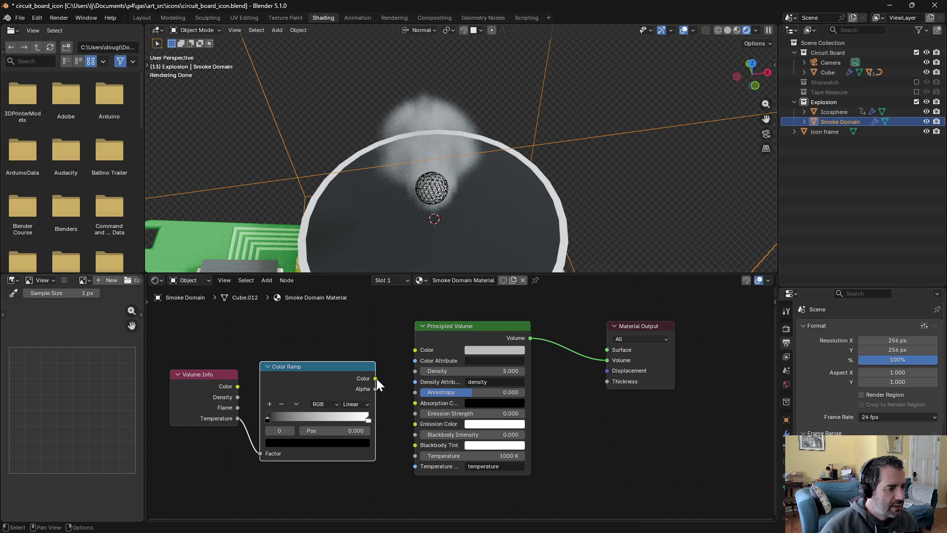
mouse_move(376, 377)
mouse_down()
mouse_move(414, 422)
mouse_move(506, 413)
mouse_move(457, 413)
mouse_up()
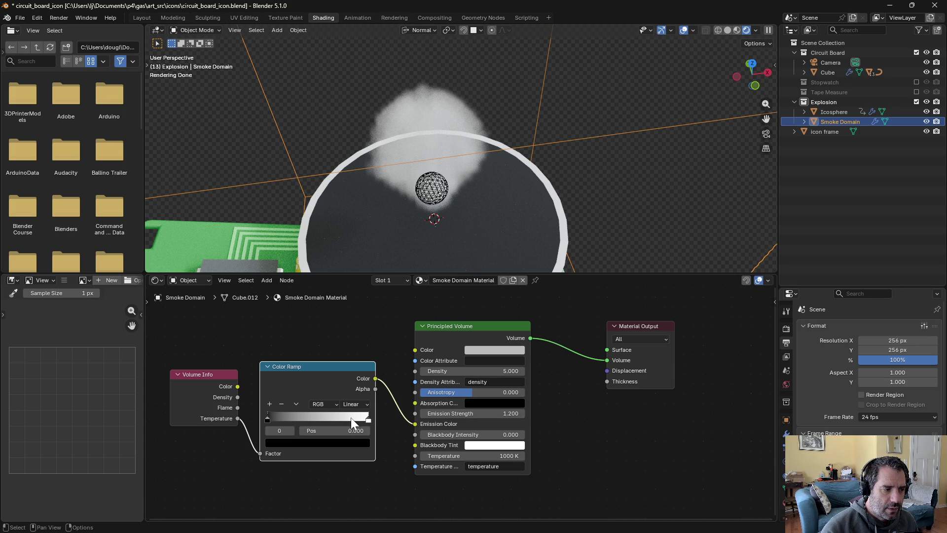
click(323, 443)
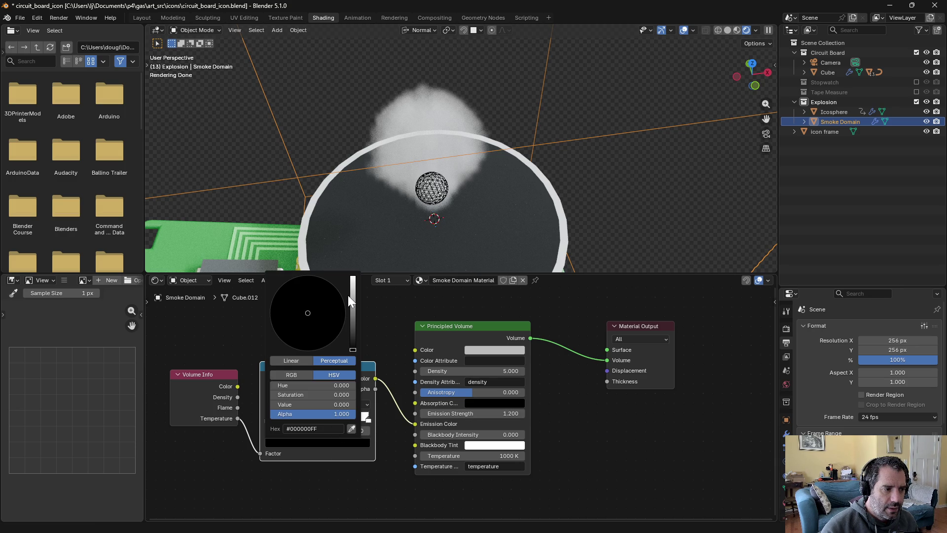
Make the ramp's end stop yellow and nudge its position
drag(352, 350, 353, 277)
click(368, 419)
click(337, 446)
click(279, 336)
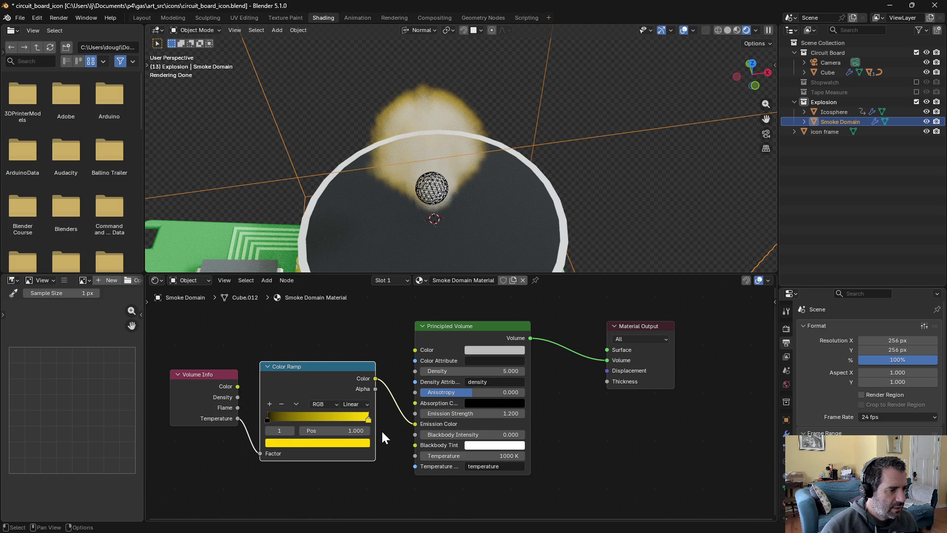
mouse_move(368, 418)
mouse_down()
mouse_move(333, 421)
mouse_move(385, 419)
mouse_up()
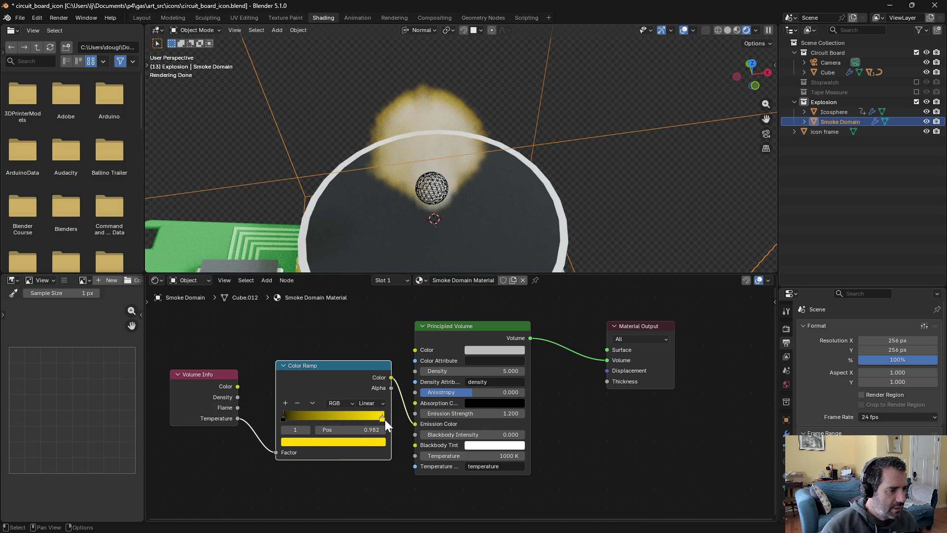
Add a red stop partway along the ramp and split a new editor area off the node editor
click(285, 403)
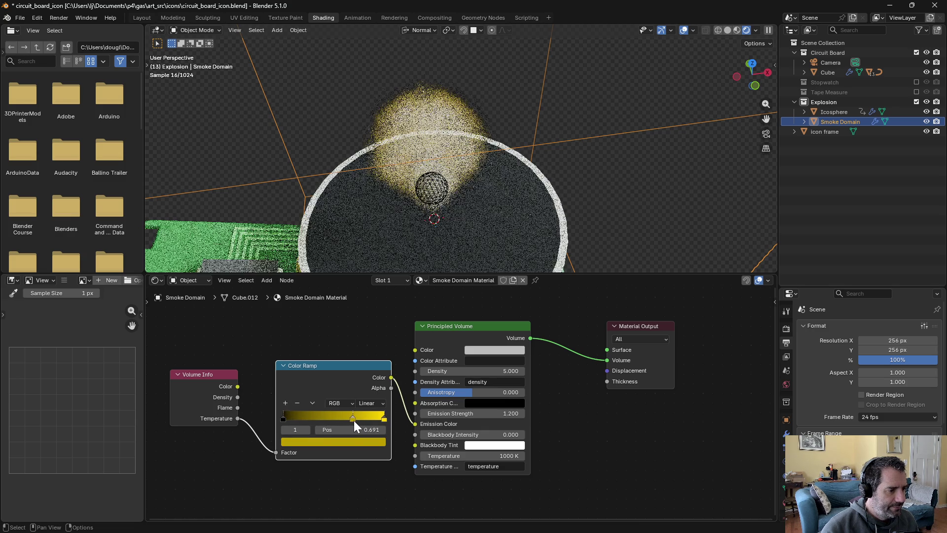
click(342, 439)
click(323, 346)
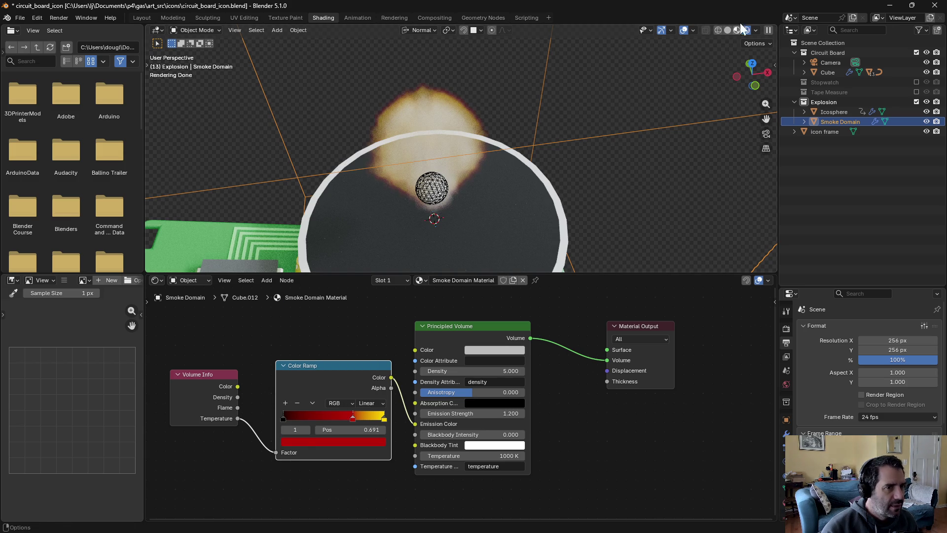
mouse_move(510, 138)
middle_down()
mouse_move(563, 120)
mouse_move(537, 117)
middle_up()
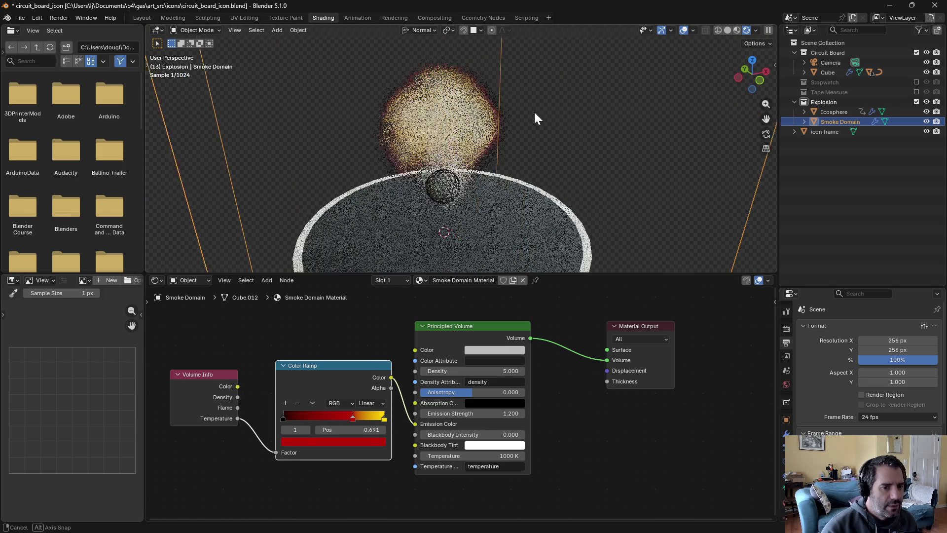
drag(371, 366, 363, 368)
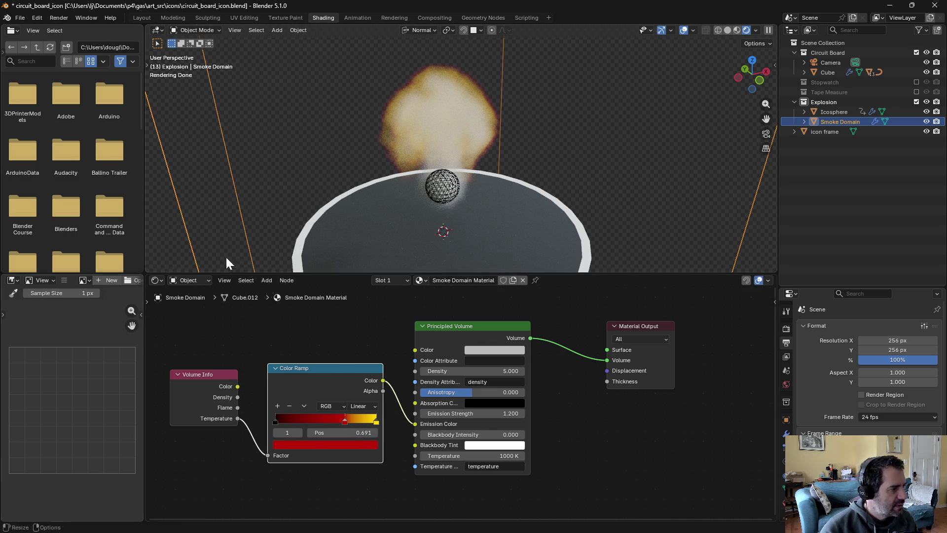
drag(342, 519, 353, 508)
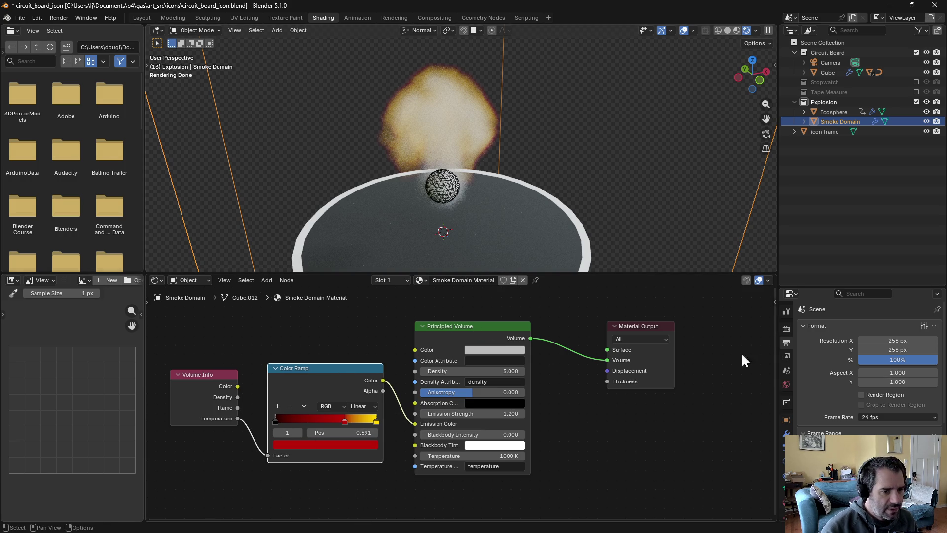
mouse_move(777, 276)
mouse_down()
mouse_move(666, 455)
mouse_move(184, 483)
mouse_up()
Turn the new area into a Timeline and play the smoke simulation to frame 12
click(155, 488)
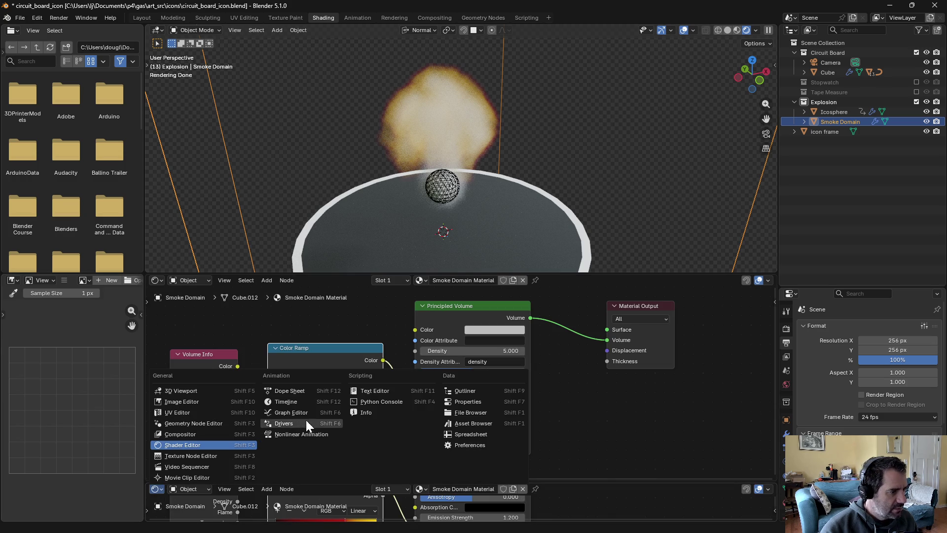
click(300, 404)
click(445, 488)
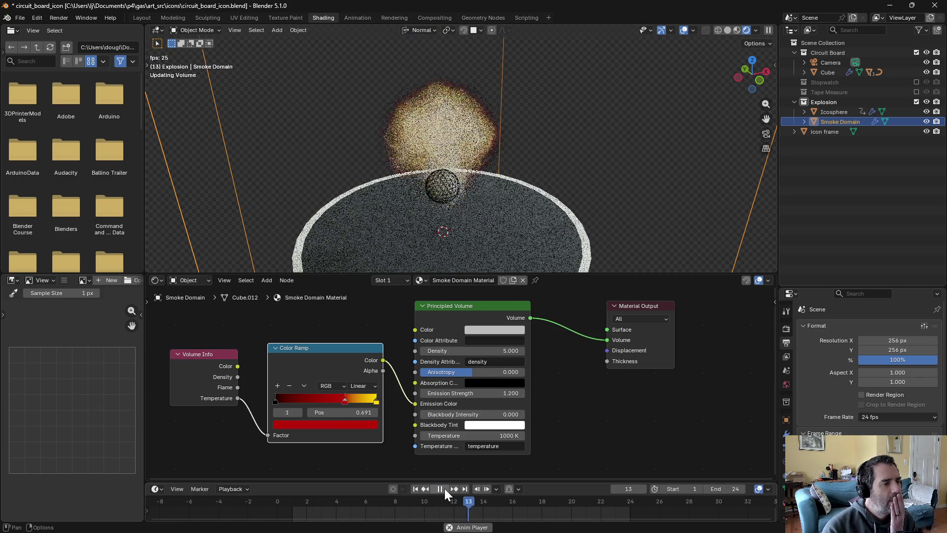
click(445, 488)
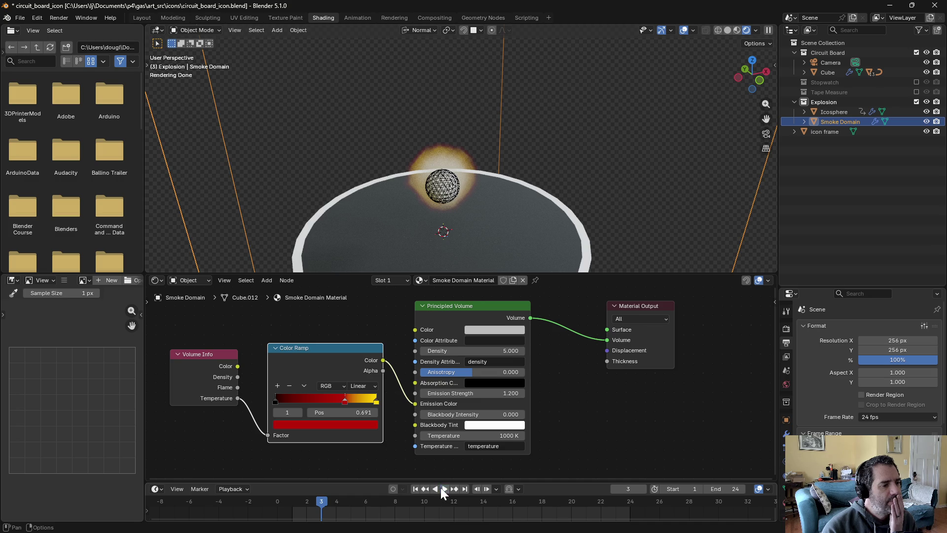
click(444, 488)
click(444, 488)
View through the camera centred on the disc, reselect Smoke Domain, and return to Layout
key(KP_0)
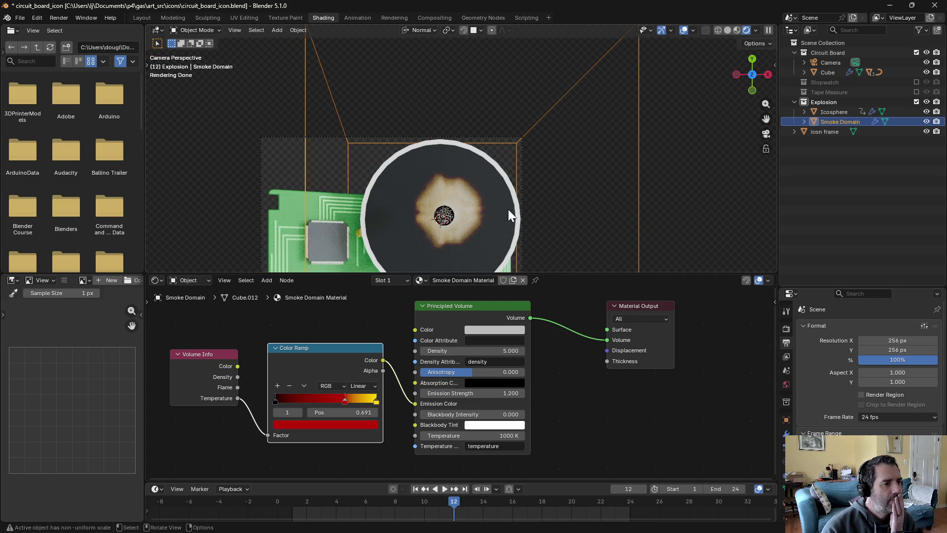
scroll(457, 223, up, 3)
mouse_move(528, 230)
shift+middle_down()
mouse_move(569, 193)
mouse_move(585, 135)
shift+middle_up()
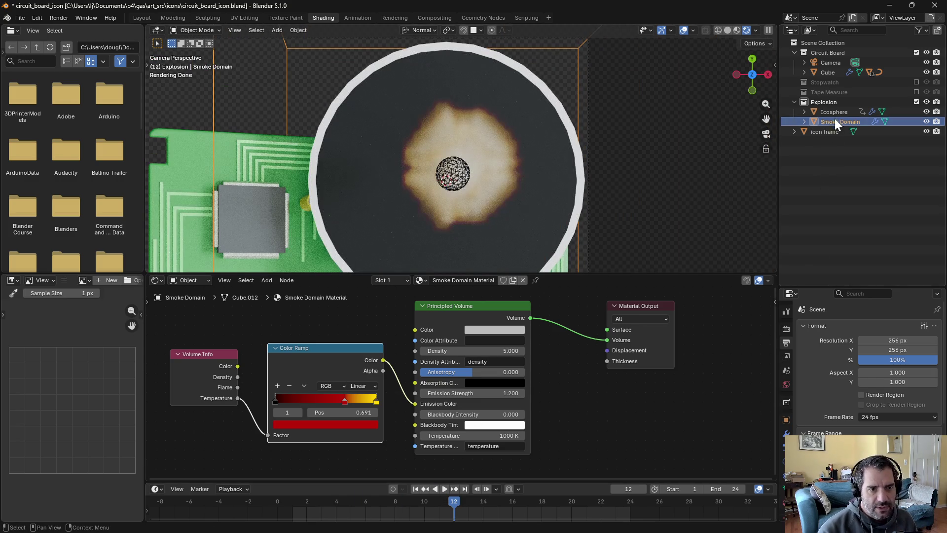
click(834, 118)
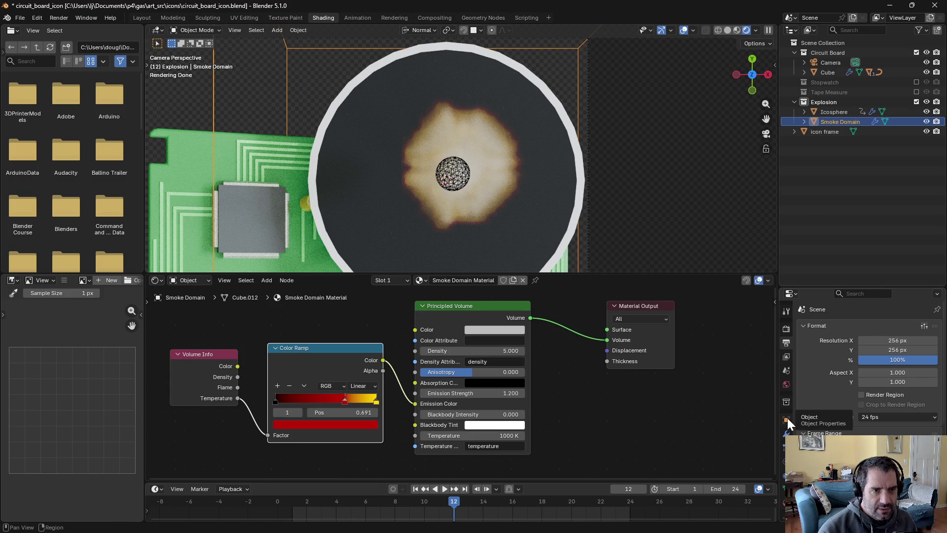
click(137, 17)
mouse_move(667, 251)
shift+middle_down()
mouse_move(634, 255)
mouse_move(588, 236)
shift+middle_up()
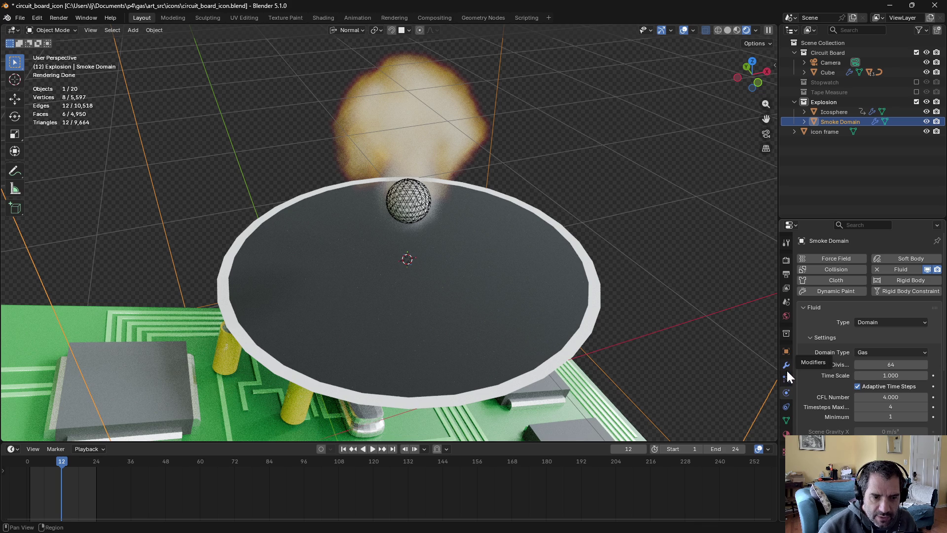
Select the Icosphere and review its fluid flow settings
scroll(883, 383, down, 7)
scroll(883, 383, down, 7)
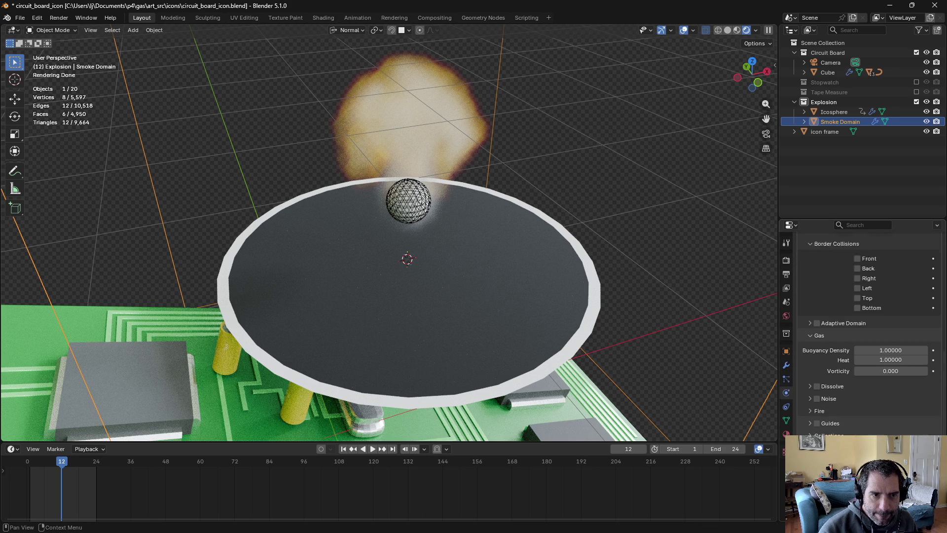
click(830, 110)
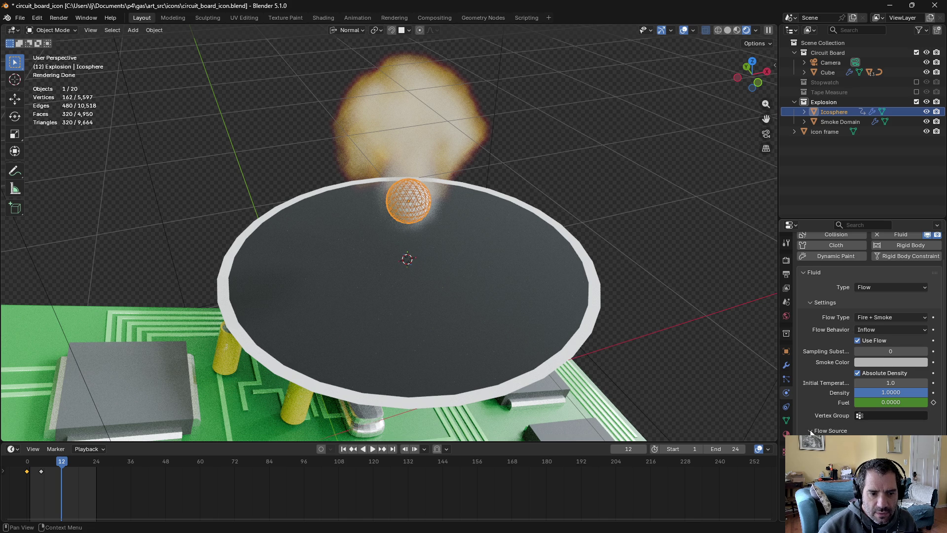
scroll(812, 432, down, 3)
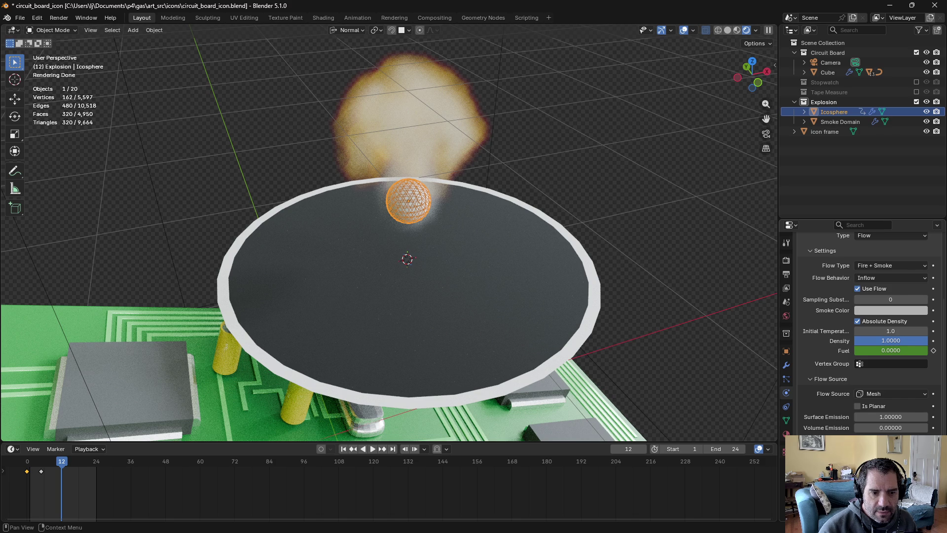
scroll(868, 334, up, 1)
scroll(868, 333, down, 1)
scroll(867, 333, up, 3)
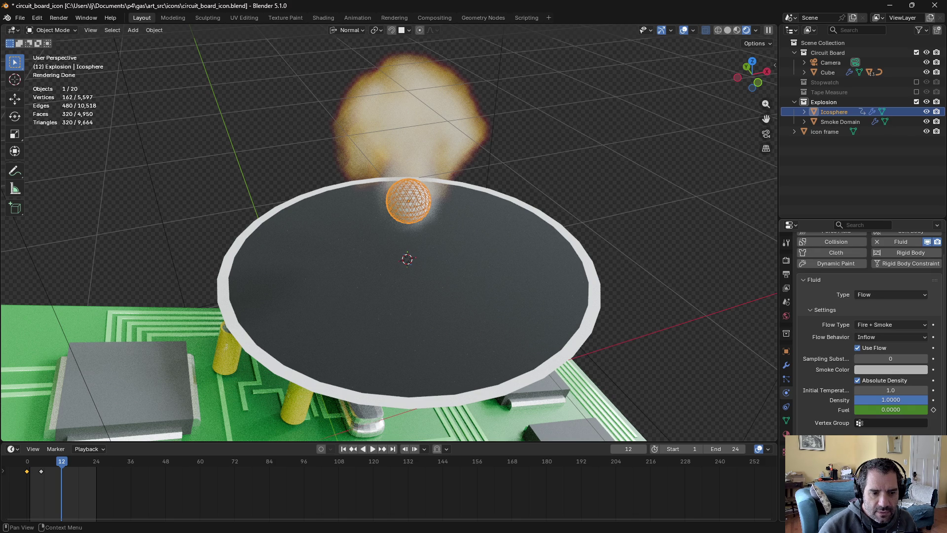
scroll(868, 333, down, 3)
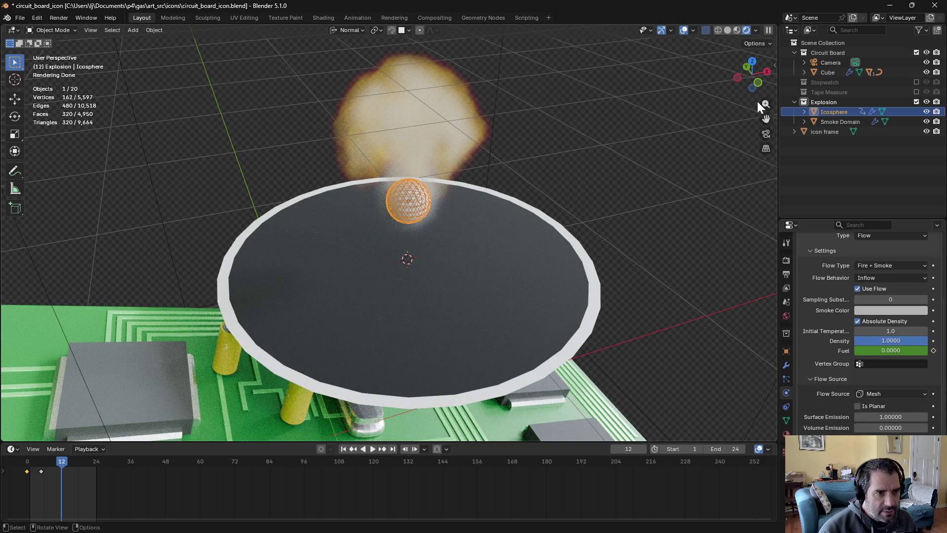
Preview the simulation in Solid shading and raise the flow's Fuel to 8.96
click(730, 28)
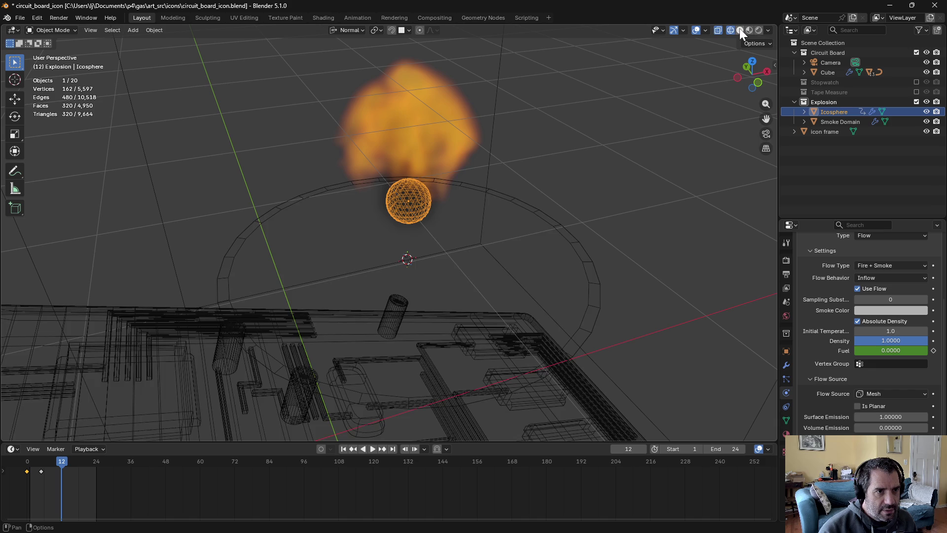
click(738, 30)
click(373, 449)
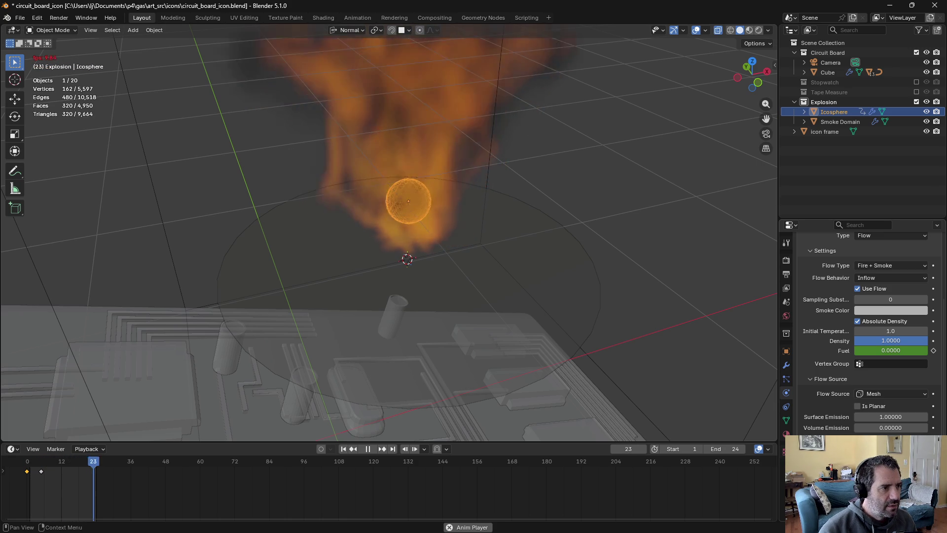
mouse_move(656, 271)
middle_down()
mouse_move(643, 307)
mouse_move(640, 255)
mouse_move(610, 294)
mouse_move(608, 349)
mouse_move(622, 270)
mouse_move(649, 238)
mouse_move(656, 262)
middle_up()
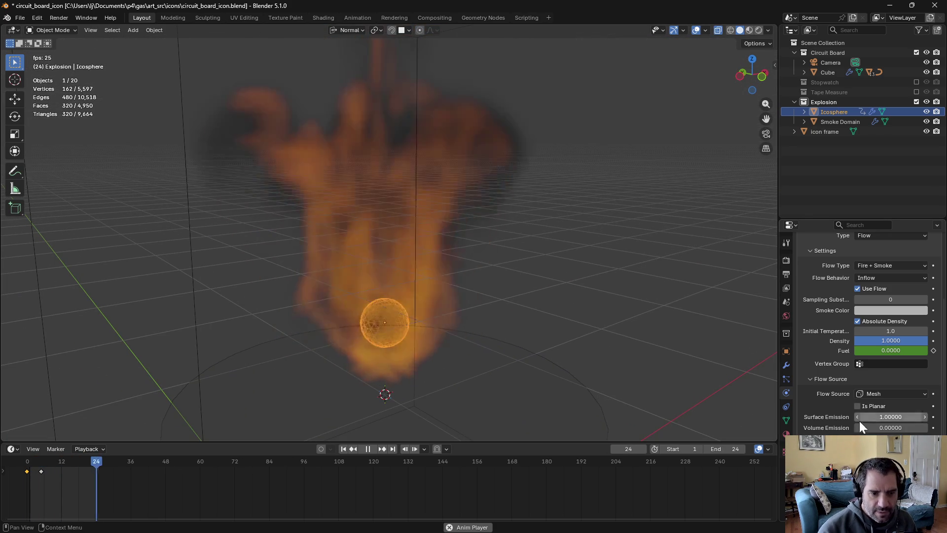
drag(890, 350, 917, 350)
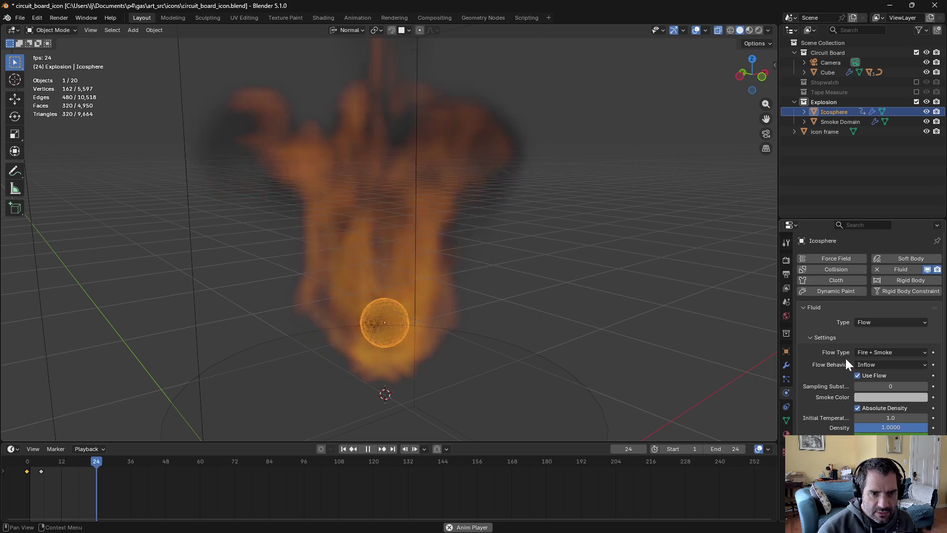
click(824, 122)
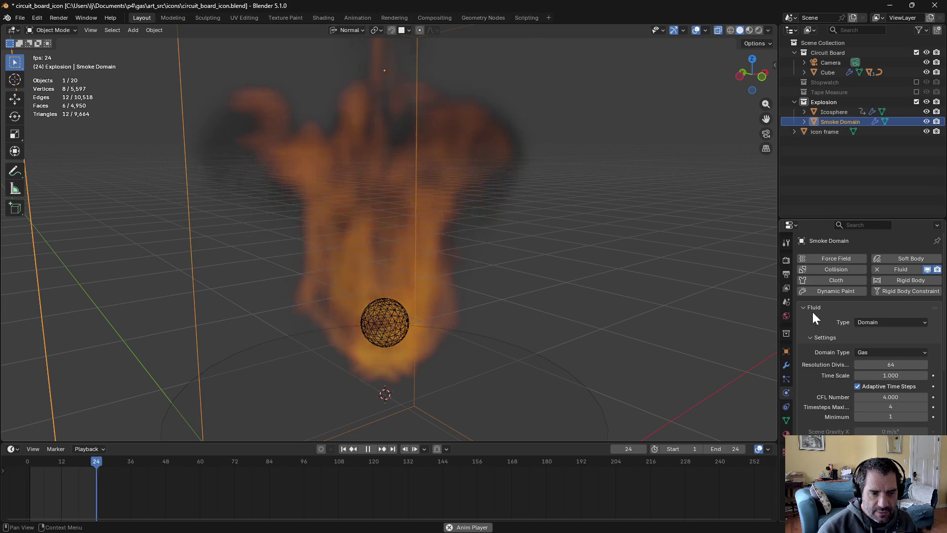
Enable Noise in the Smoke Domain's fluid settings
drag(822, 218, 829, 153)
scroll(822, 419, down, 5)
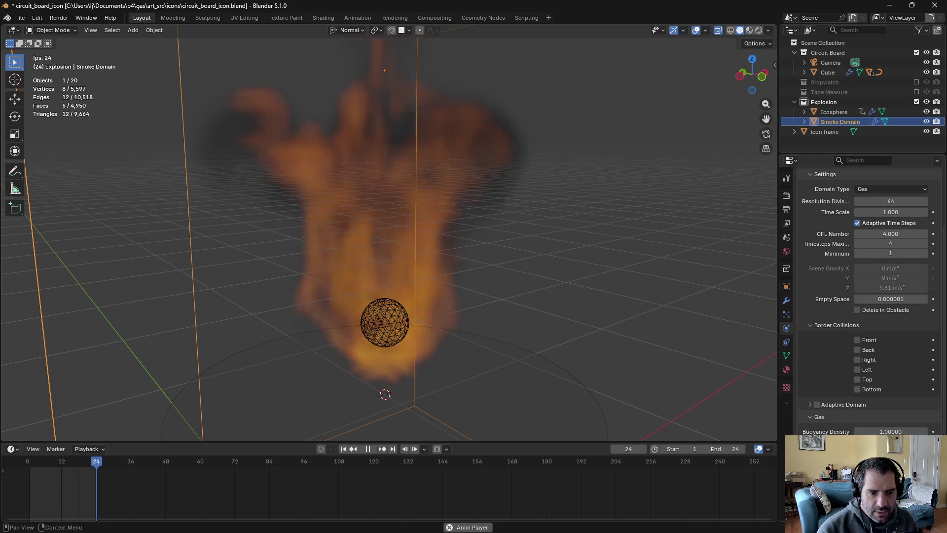
scroll(817, 401, down, 4)
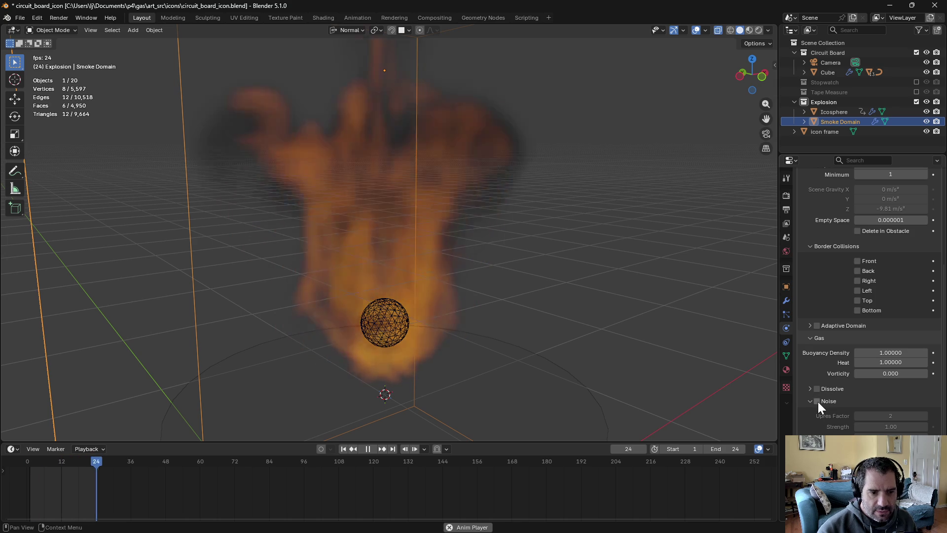
click(818, 400)
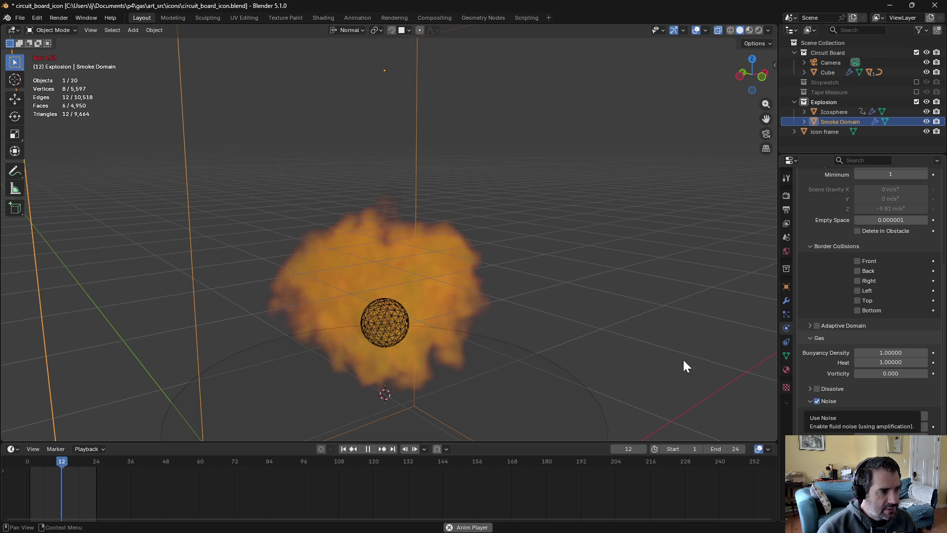
Set noise Strength to 10 then 2.00, and stop playback at frame 10
mouse_move(565, 321)
middle_down()
mouse_move(561, 341)
mouse_move(555, 330)
middle_up()
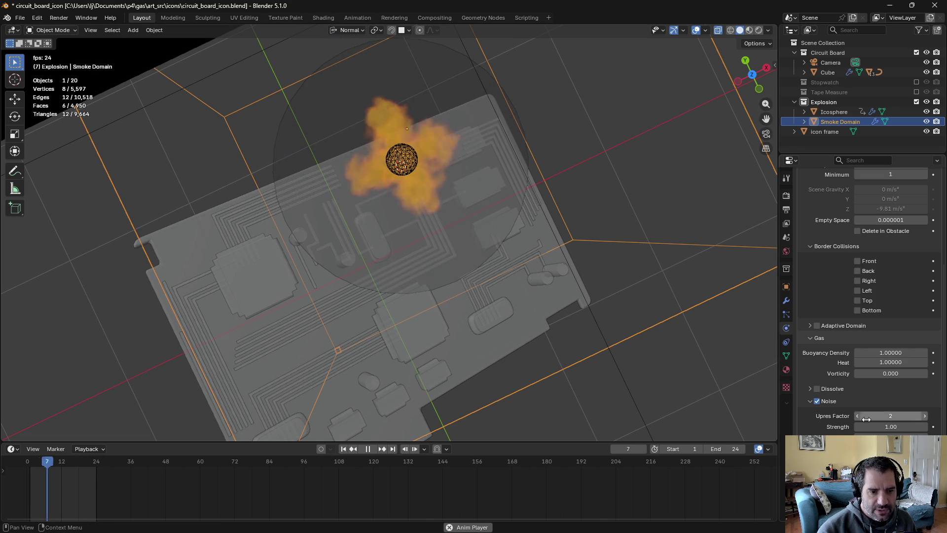
drag(890, 426, 912, 426)
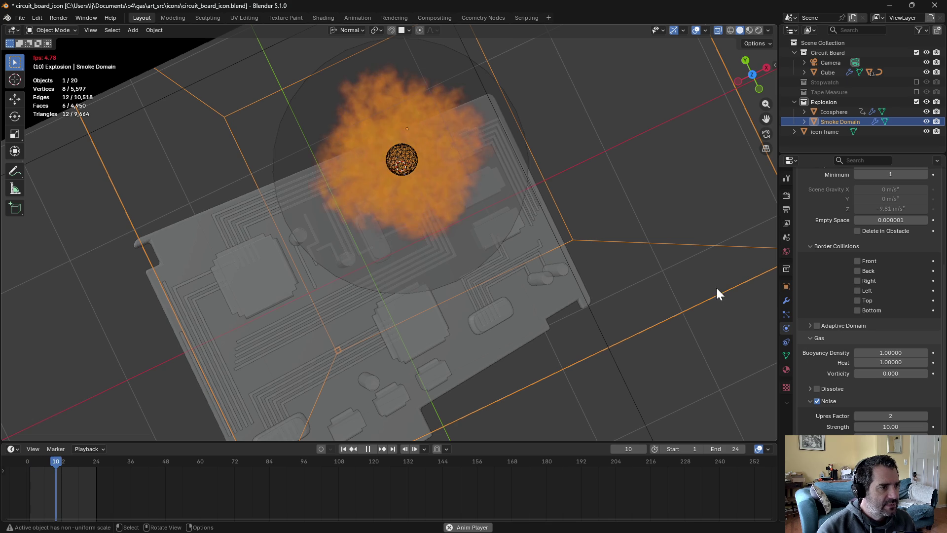
mouse_move(566, 206)
middle_down()
mouse_move(554, 159)
mouse_move(561, 167)
middle_up()
drag(907, 426, 888, 426)
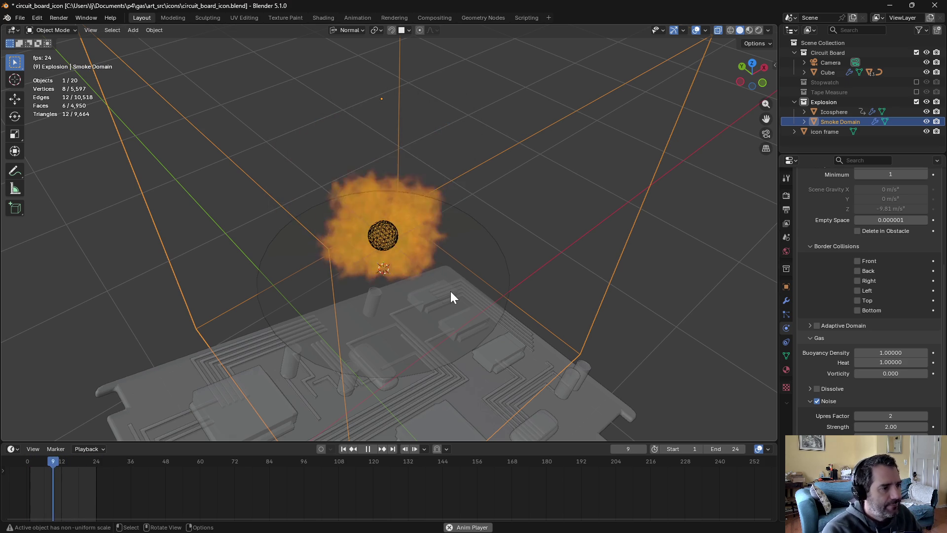
click(371, 450)
drag(84, 464, 58, 460)
middle_drag(74, 435, 591, 213)
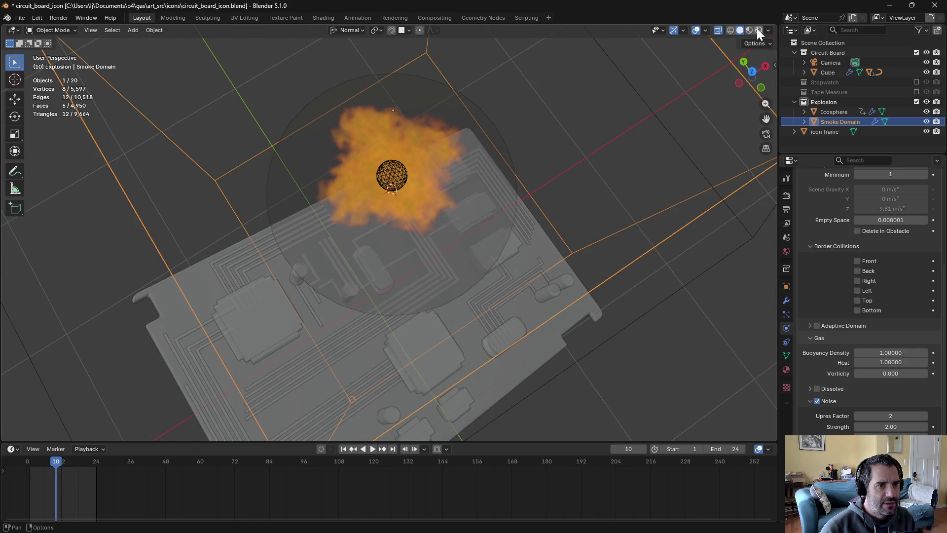
Show the rendered camera view and hide the Icosphere emitter, scrubbing to frame 10
click(756, 30)
key(KP_0)
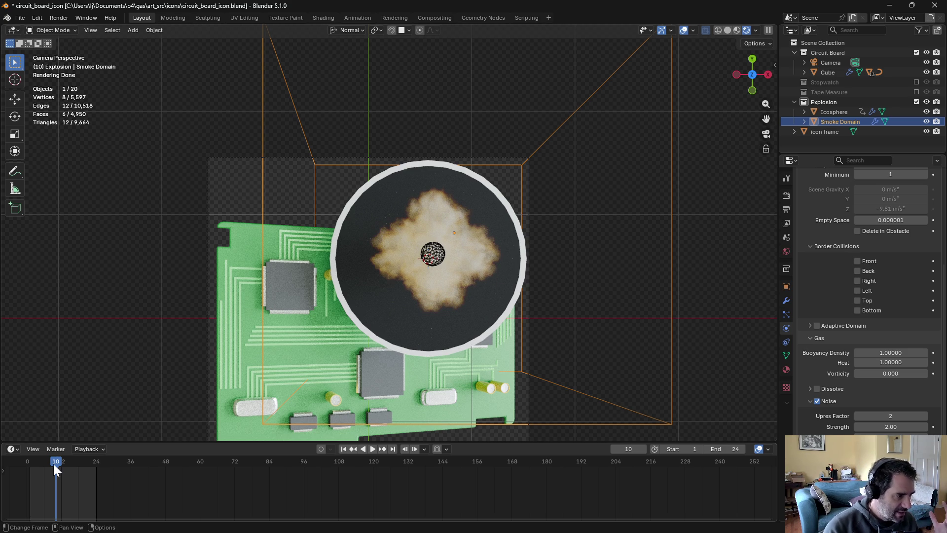
mouse_move(58, 459)
mouse_down()
mouse_move(94, 462)
mouse_move(42, 460)
mouse_up()
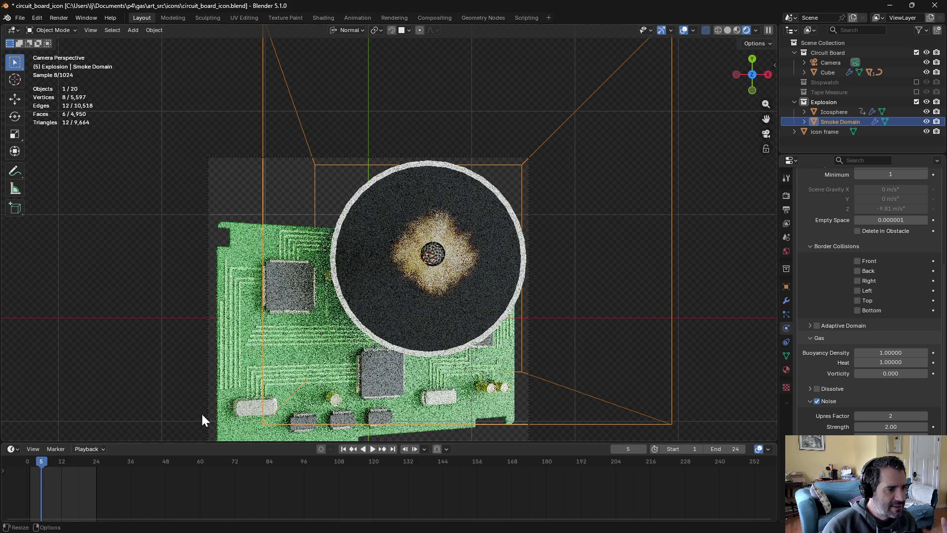
click(927, 112)
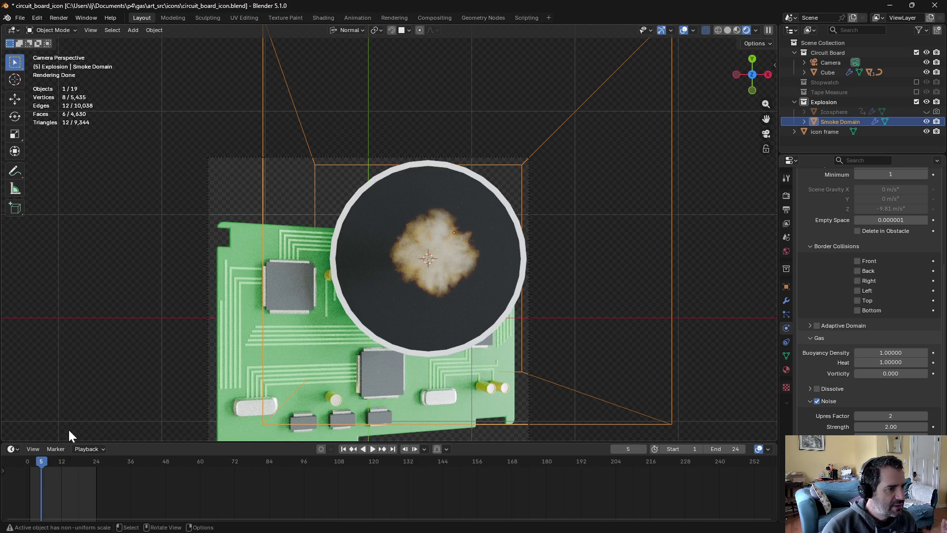
drag(52, 457, 58, 458)
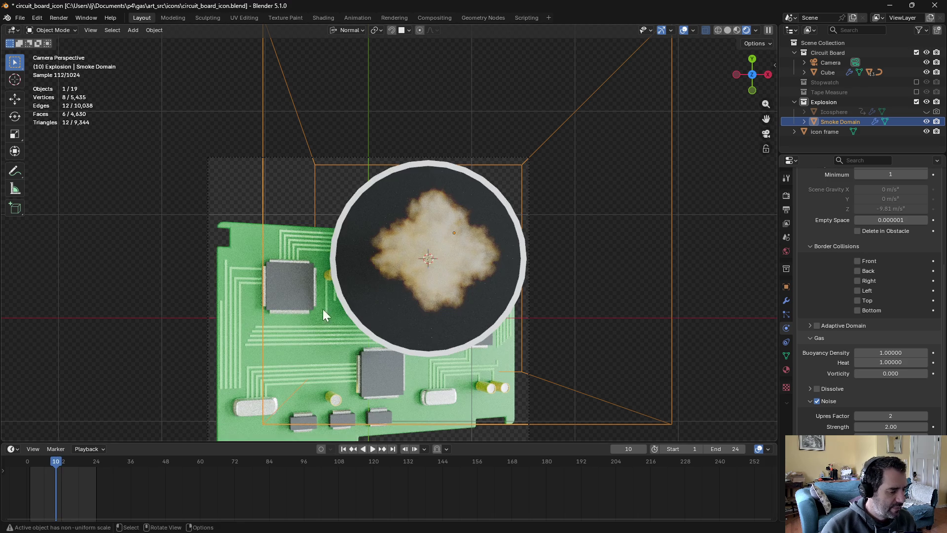
Snap the 3D cursor, then return to camera view at frame 9
key(shift+s)
click(269, 339)
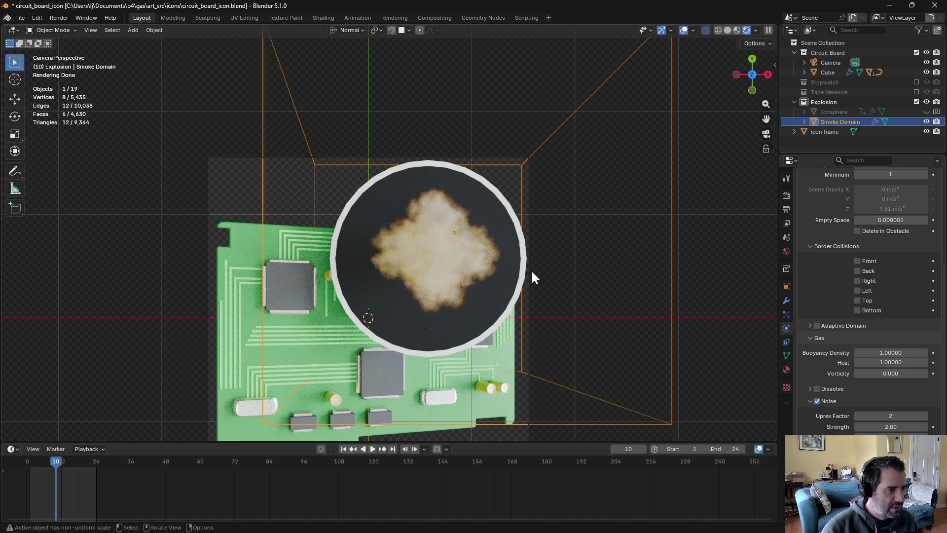
mouse_move(620, 318)
middle_down()
mouse_move(606, 252)
mouse_move(592, 237)
middle_up()
scroll(552, 235, up, 5)
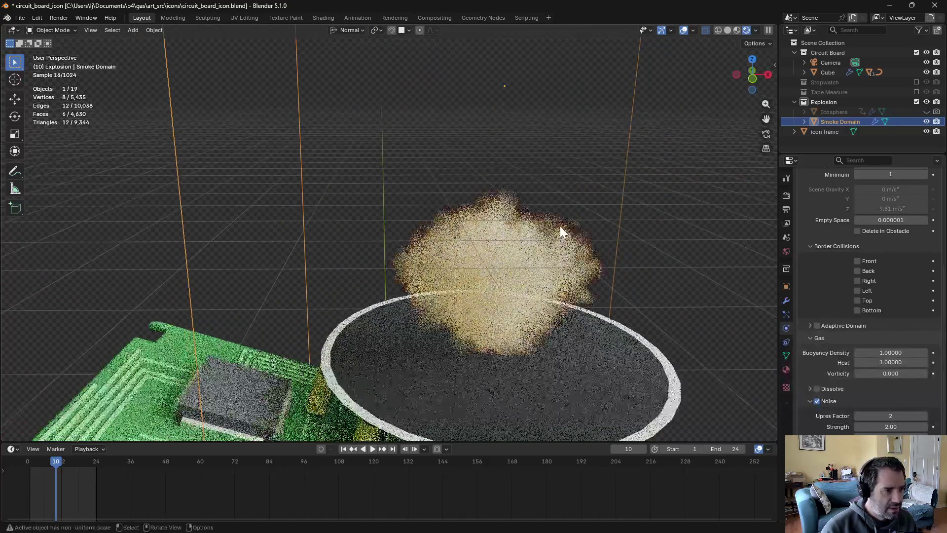
key(KP_0)
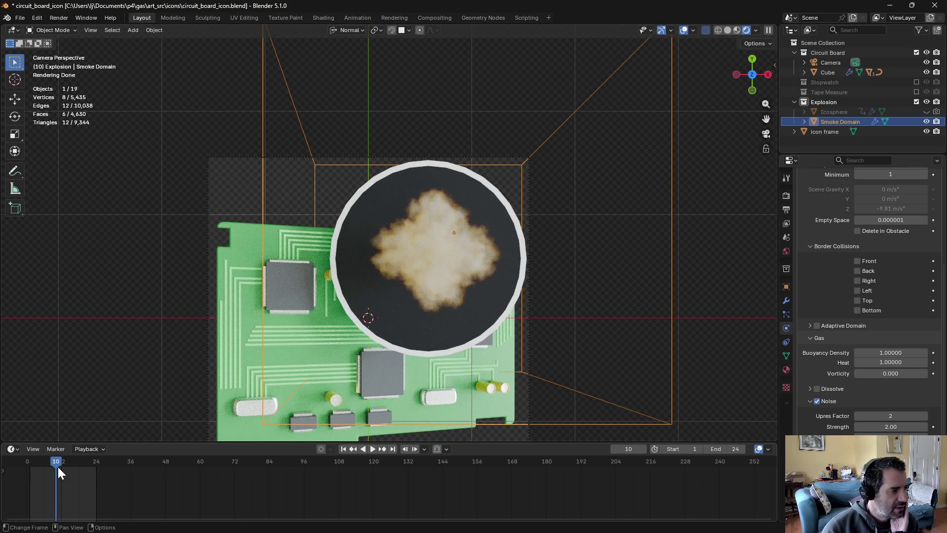
mouse_move(57, 466)
mouse_down()
mouse_move(64, 461)
mouse_move(54, 460)
mouse_up()
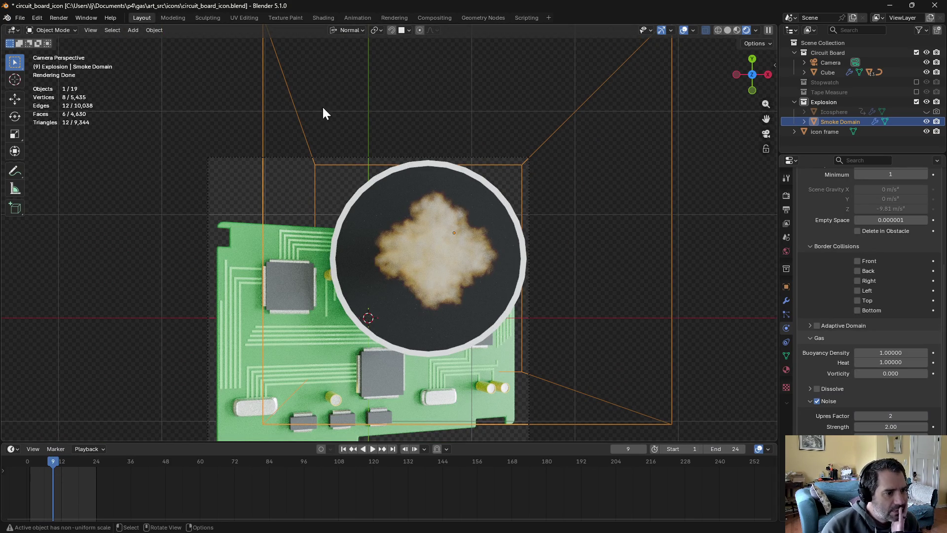
In the Shading workspace, slide the ramp's black stop to 0.382 and red stop to 0.377
click(318, 18)
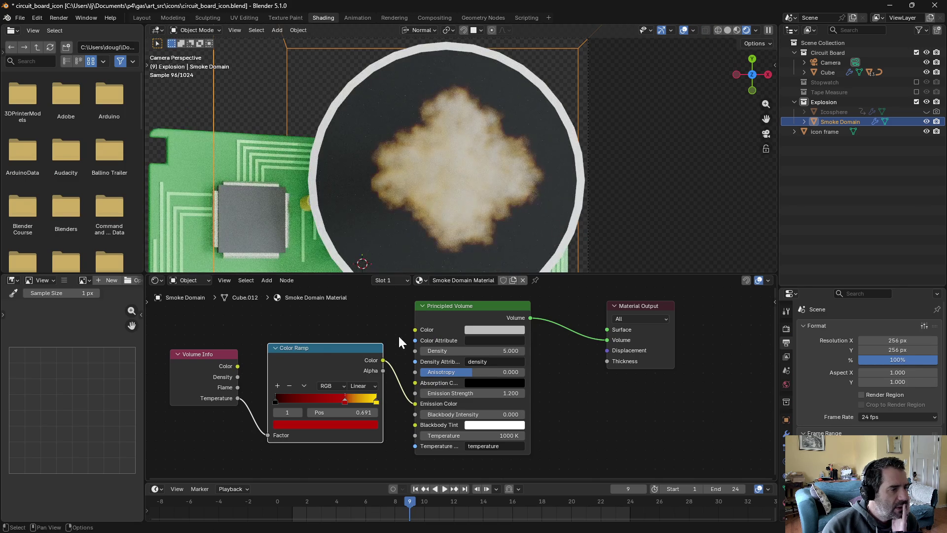
mouse_move(276, 401)
mouse_down()
mouse_move(340, 397)
mouse_move(248, 406)
mouse_up()
mouse_move(344, 402)
mouse_down()
mouse_move(298, 403)
mouse_move(311, 401)
mouse_up()
mouse_move(375, 399)
mouse_down()
mouse_move(329, 407)
mouse_move(398, 407)
mouse_up()
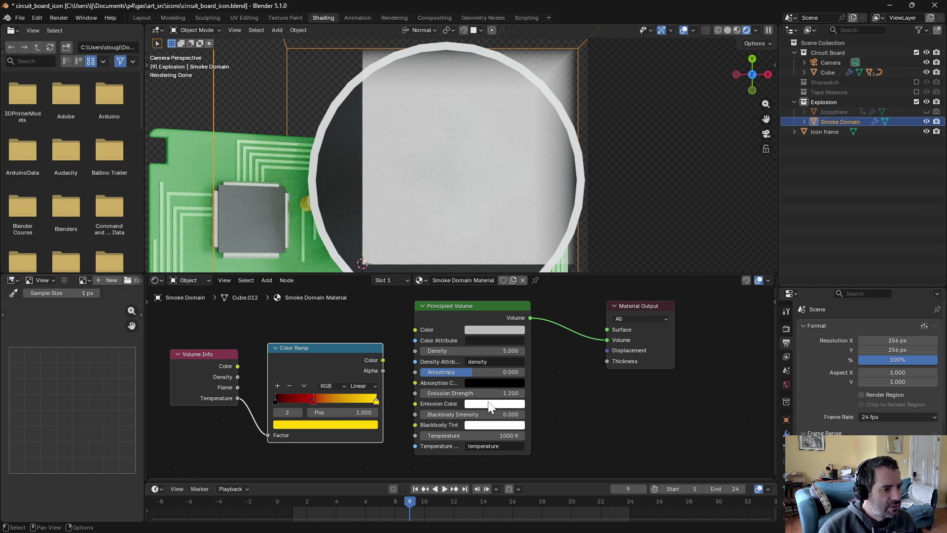
Set the smoke material's Emission Strength to 0 and select the Icosphere
click(503, 397)
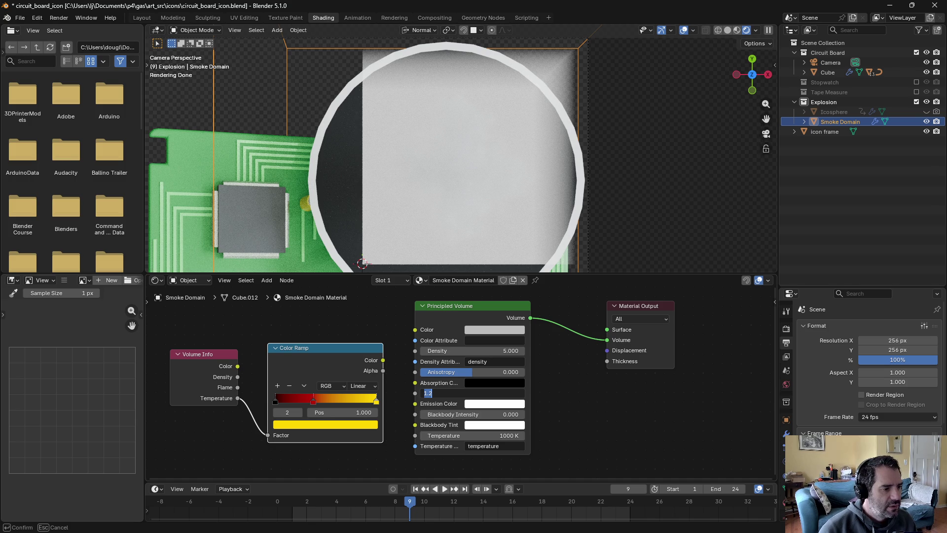
text(0)
key(Return)
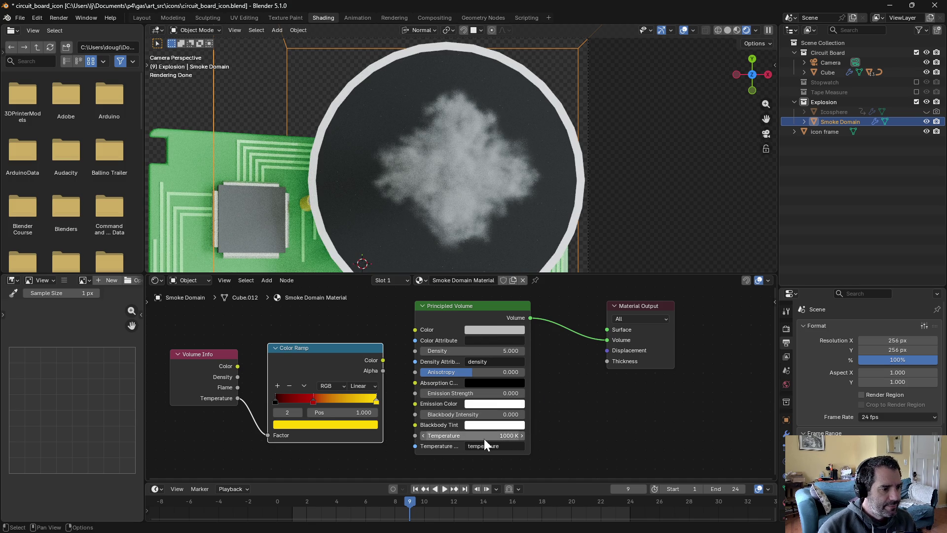
click(828, 113)
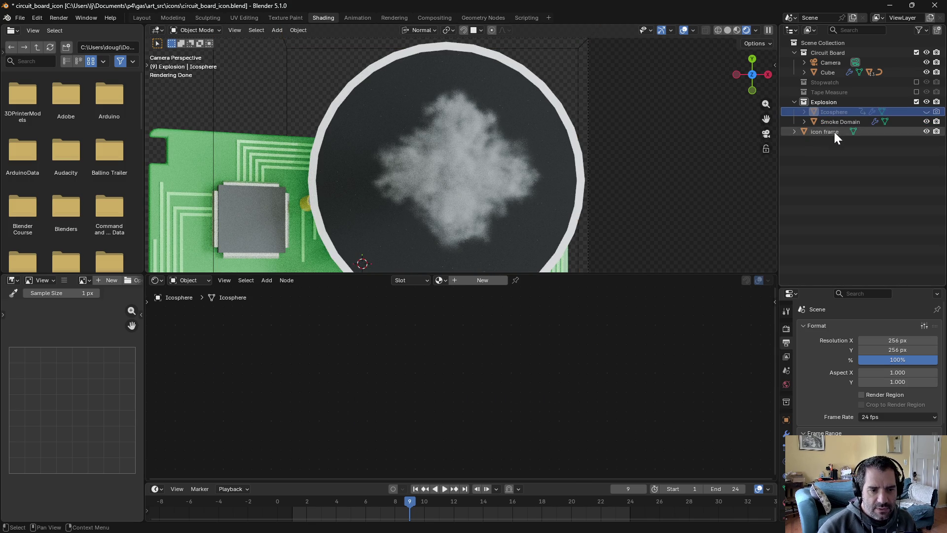
Set the Icosphere flow's Smoke Color to black (value 0.000), then reselect Smoke Domain
click(786, 461)
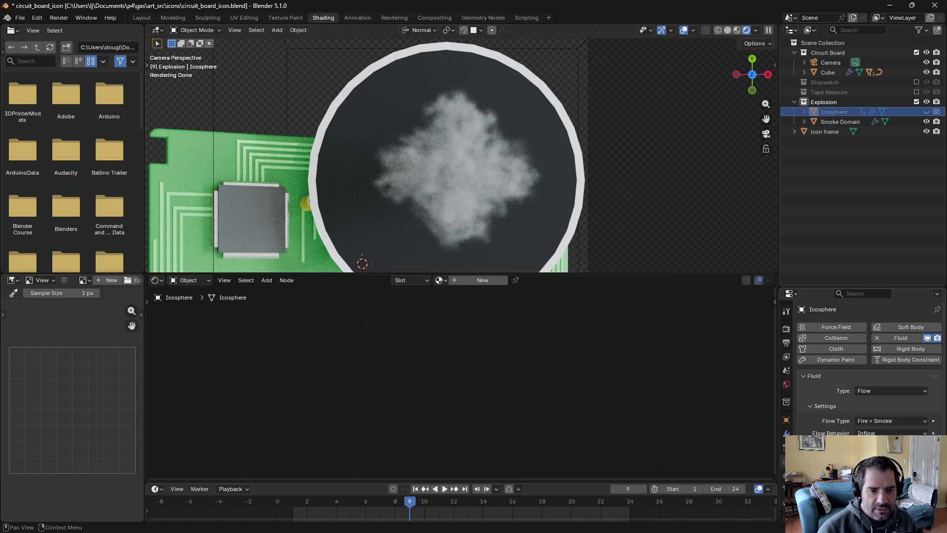
scroll(868, 374, down, 3)
click(861, 387)
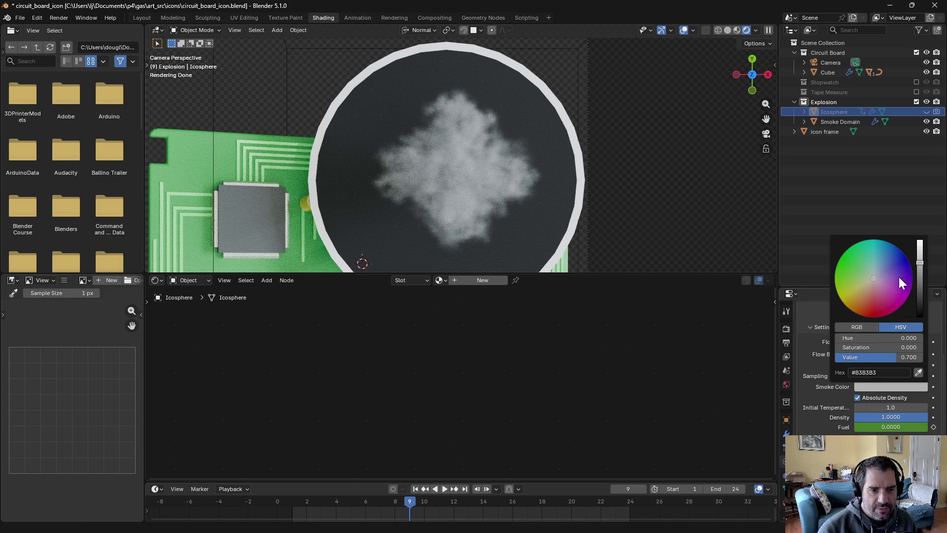
mouse_move(919, 243)
mouse_down()
mouse_move(919, 316)
mouse_move(919, 296)
mouse_move(919, 316)
mouse_move(857, 356)
mouse_up()
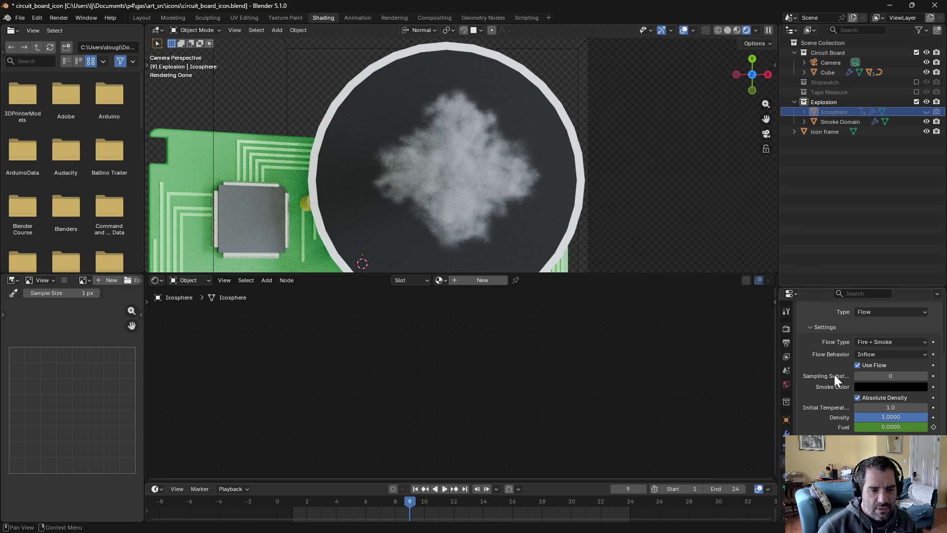
click(840, 121)
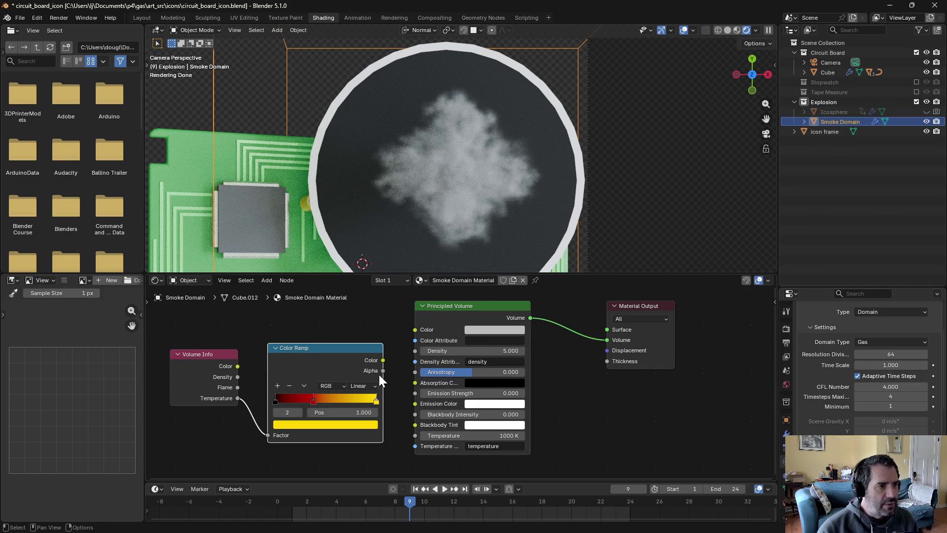
Set the Principled Volume colour to black and link the Color Ramp colour into Emission Color
click(491, 329)
drag(553, 217, 551, 237)
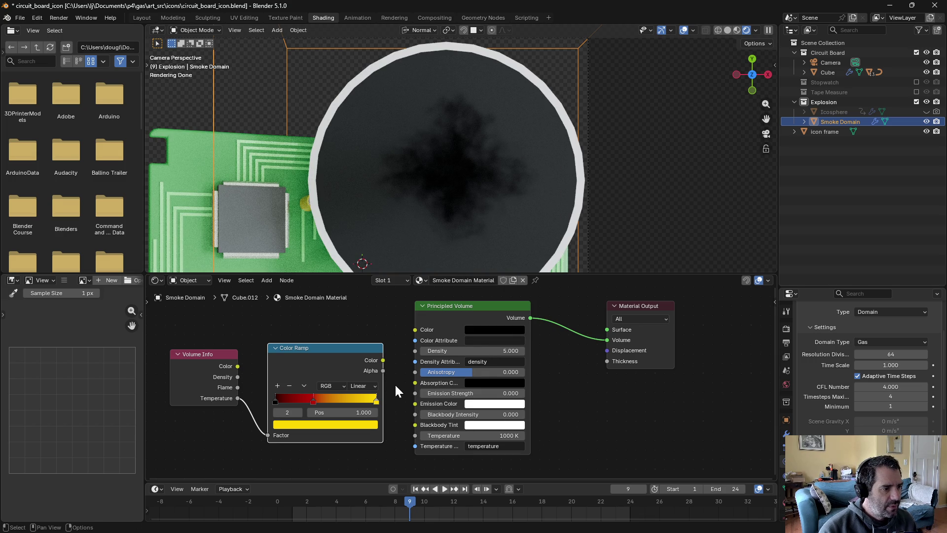
mouse_move(382, 360)
mouse_down()
mouse_move(392, 407)
mouse_move(414, 404)
mouse_up()
mouse_move(478, 393)
mouse_down()
mouse_move(498, 393)
mouse_move(487, 393)
mouse_up()
Play the smoke animation to frame 23 as a preview, then go back to frame 20
click(442, 488)
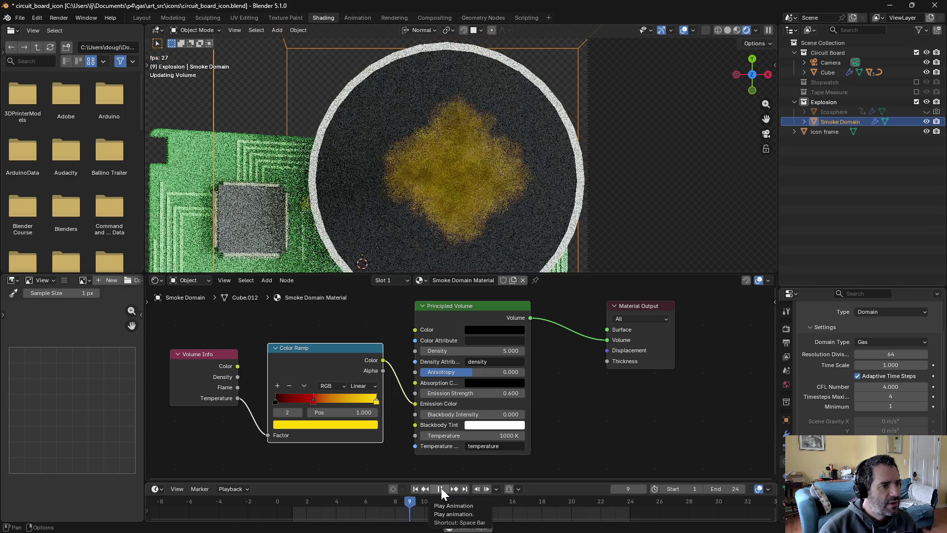
click(440, 488)
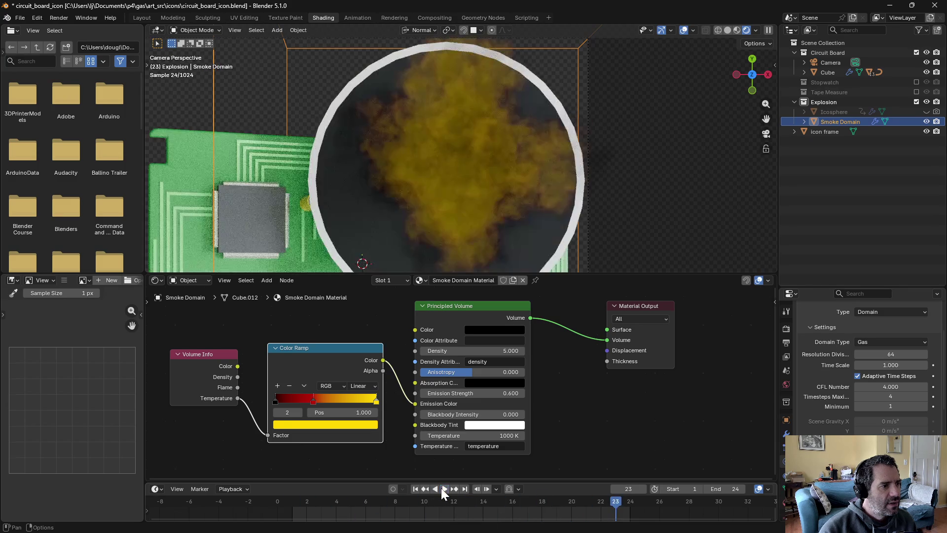
mouse_move(620, 502)
mouse_down()
mouse_move(506, 493)
mouse_move(438, 500)
mouse_up()
Move the yellow ramp stop to 0.777 and add a new orange stop near the ramp's end
drag(372, 400, 354, 401)
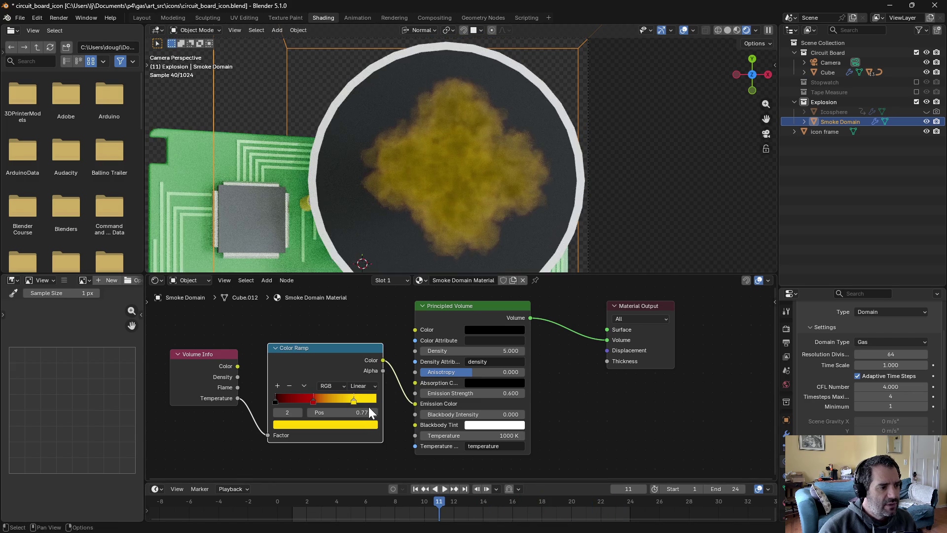
click(277, 386)
drag(338, 402, 379, 404)
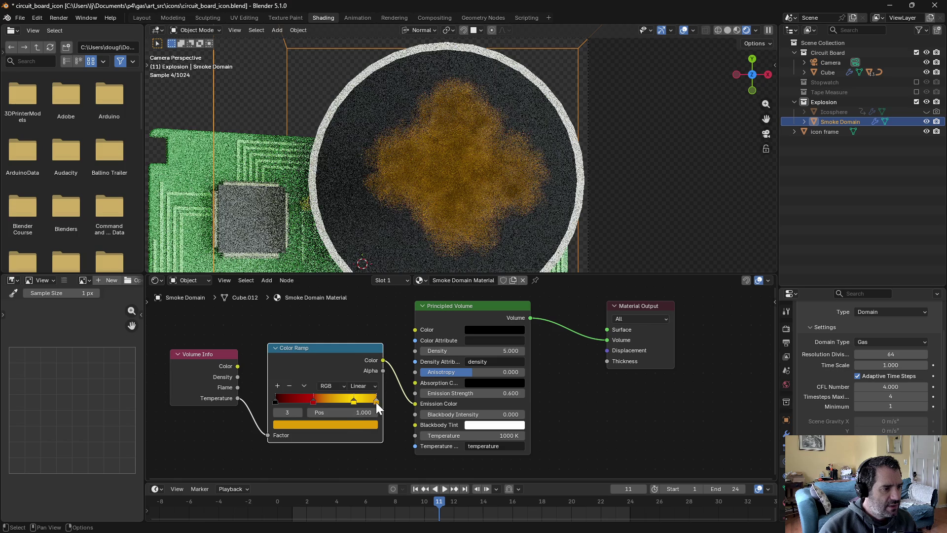
Make the Color Ramp's end stop a pale cream and return to an early frame
click(357, 424)
drag(310, 301, 310, 300)
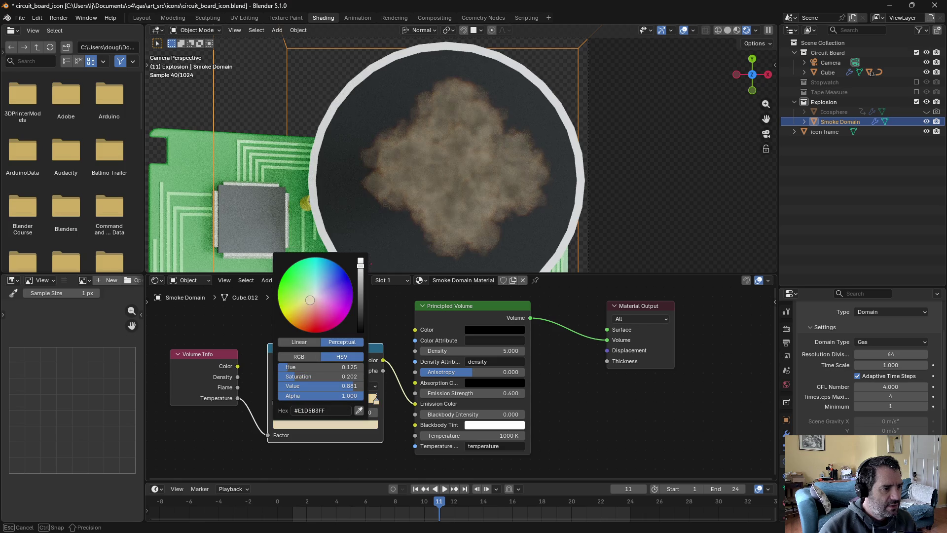
mouse_move(422, 496)
mouse_down()
mouse_move(311, 496)
mouse_move(505, 504)
mouse_move(348, 492)
mouse_up()
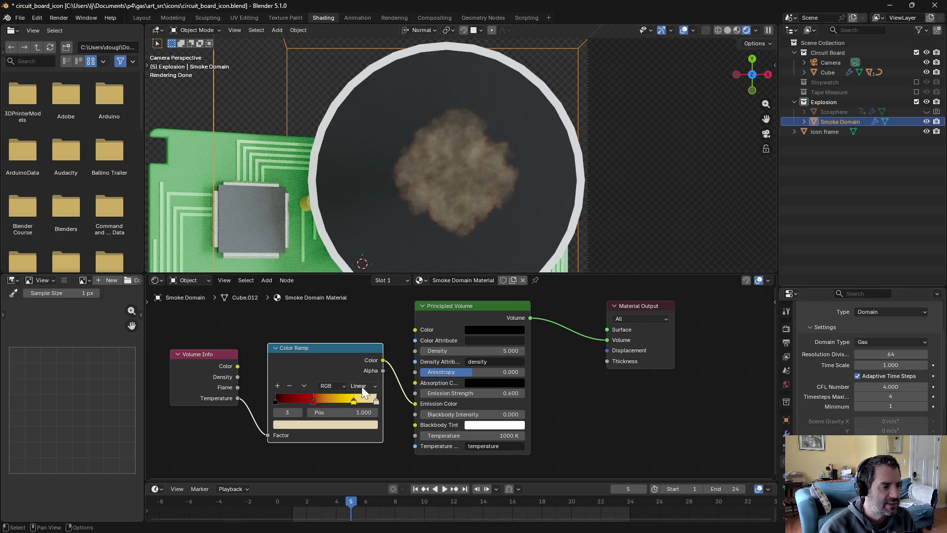
Reposition the ramp stops, with black at 0.586 and red at 0.500
mouse_move(351, 401)
mouse_down()
mouse_move(360, 401)
mouse_move(312, 401)
mouse_move(347, 403)
mouse_up()
mouse_move(271, 399)
mouse_down()
mouse_move(339, 399)
mouse_move(221, 400)
mouse_up()
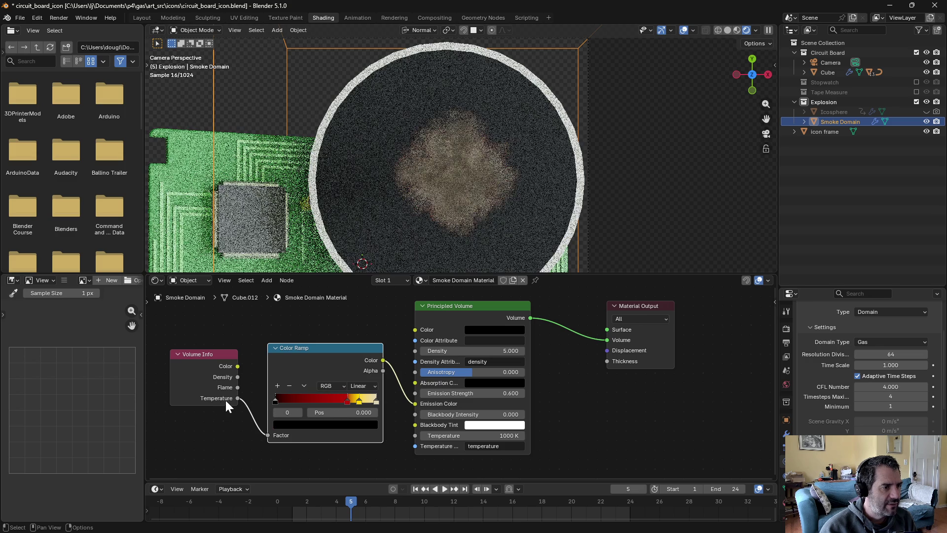
mouse_move(344, 399)
mouse_down()
mouse_move(323, 403)
mouse_move(342, 401)
mouse_up()
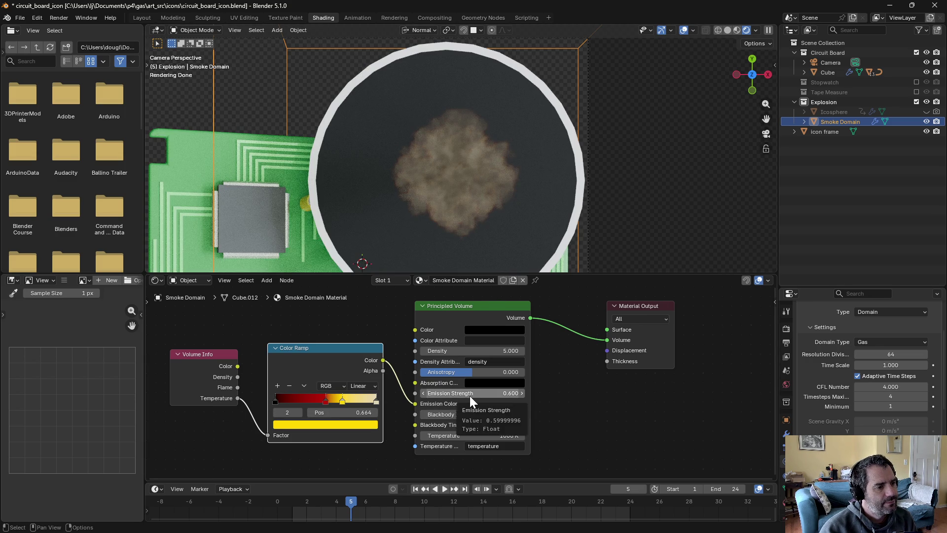
Raise Blackbody Intensity to 0.464 and play the animation forward to frame 14
mouse_move(451, 412)
mouse_down()
mouse_move(516, 413)
mouse_move(459, 414)
mouse_move(522, 393)
mouse_move(500, 393)
mouse_up()
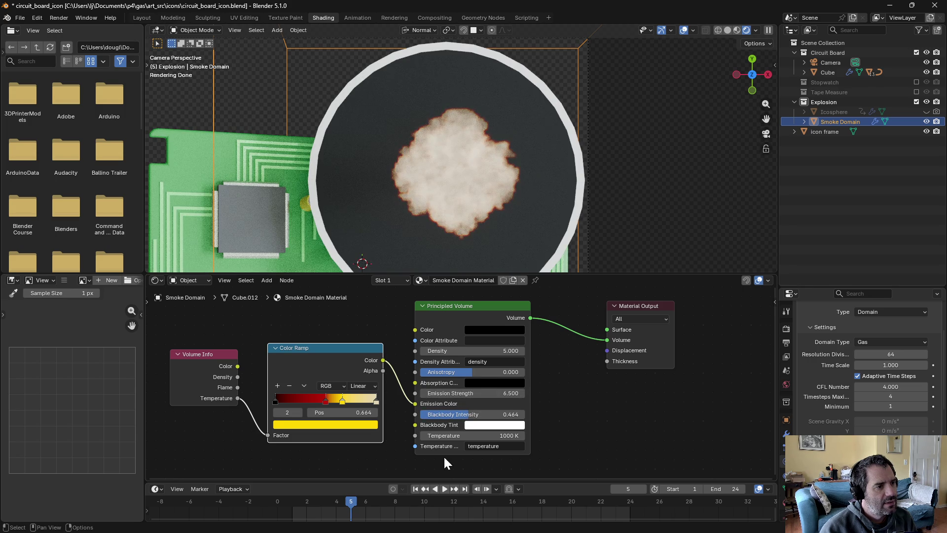
key(space)
mouse_move(348, 500)
mouse_down()
mouse_move(323, 501)
mouse_move(653, 500)
mouse_move(557, 498)
mouse_up()
Extend the animation to end at frame 48 and play it through to frame 33
click(717, 489)
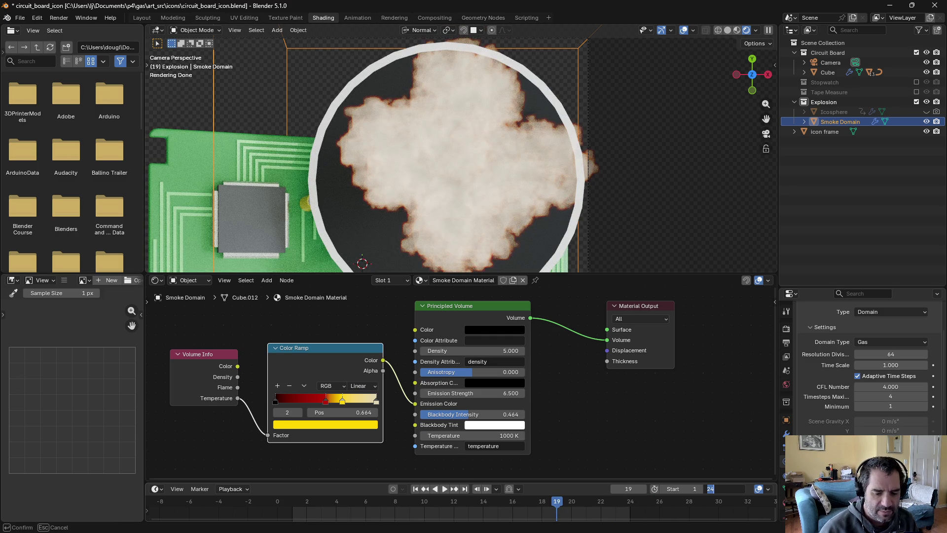
text(48)
key(Return)
click(446, 489)
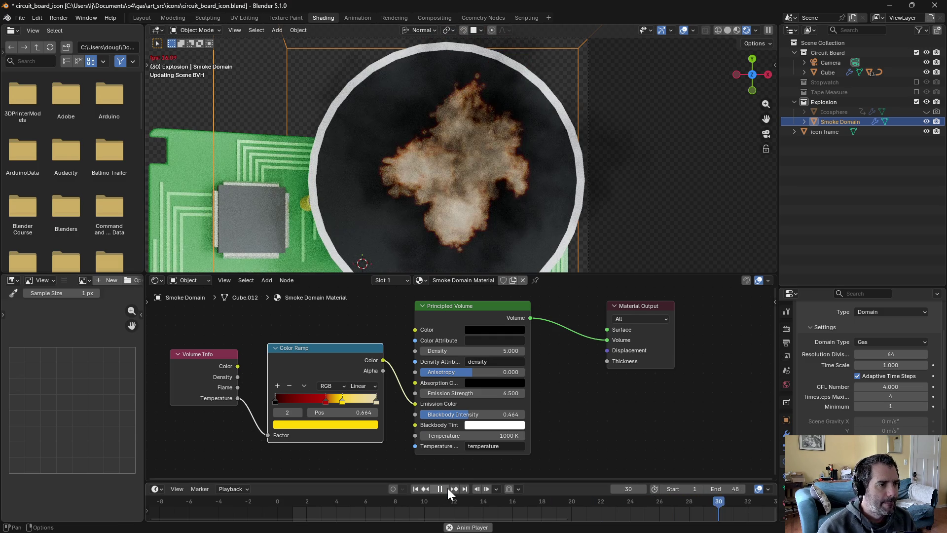
click(448, 487)
Zoom and pan the camera view to recentre the smoke while stepping from frame 25 to 19
scroll(511, 181, down, 2)
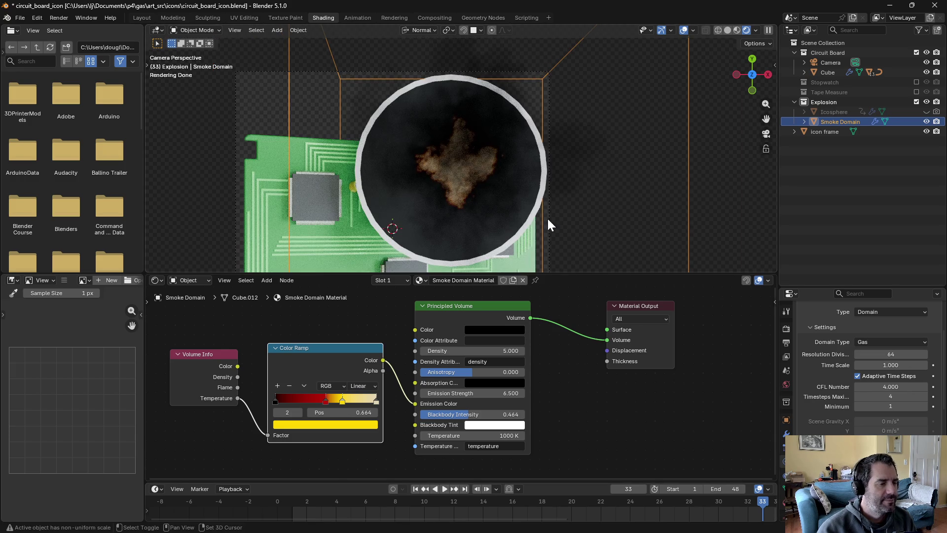
shift+middle_drag(549, 224, 576, 176)
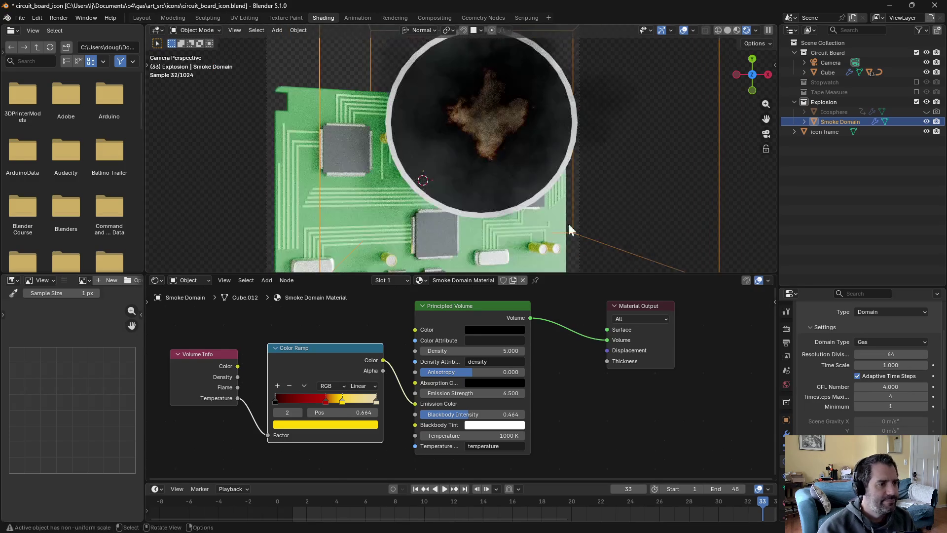
click(642, 512)
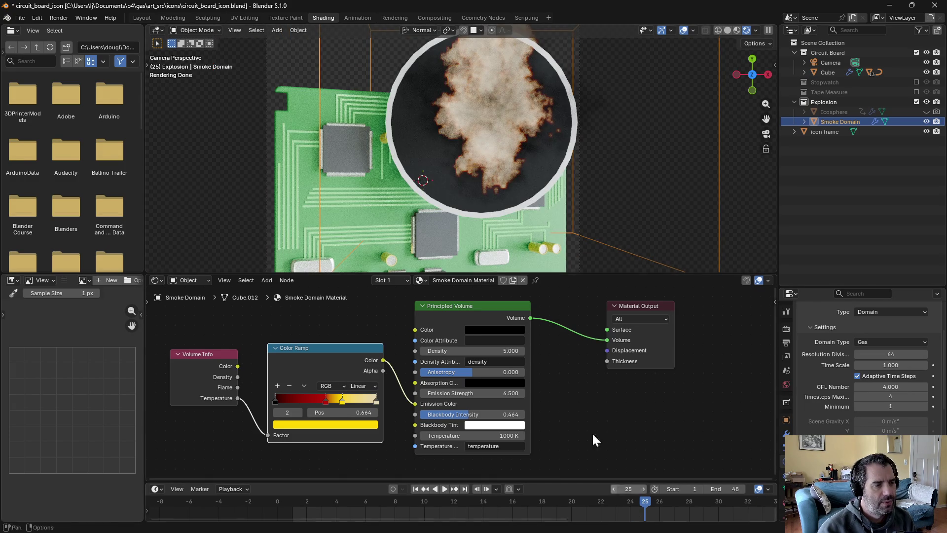
scroll(531, 132, down, 1)
shift+middle_drag(609, 152, 584, 196)
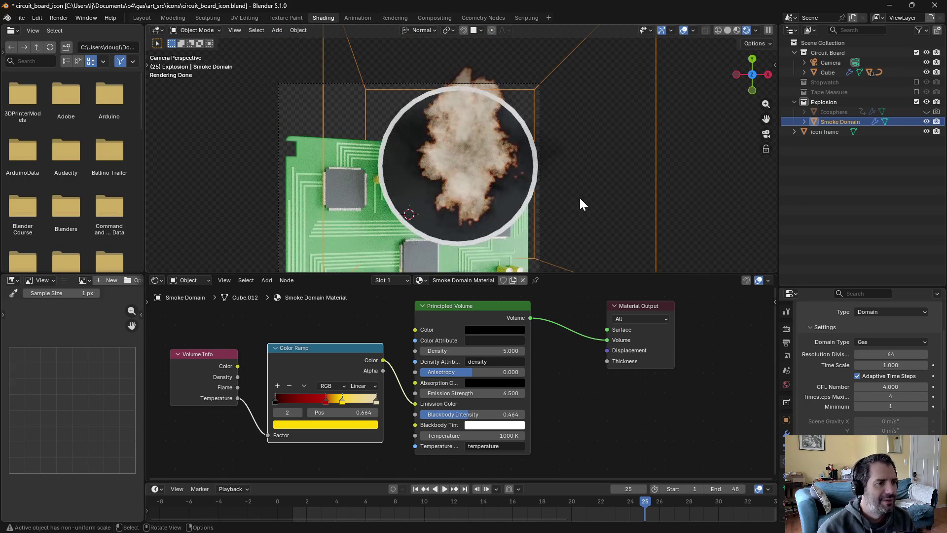
mouse_move(594, 505)
mouse_down()
mouse_move(282, 489)
mouse_move(487, 492)
mouse_up()
Orbit to tilted views and scrub and play forward to watch the plume grow
middle_drag(567, 184, 567, 96)
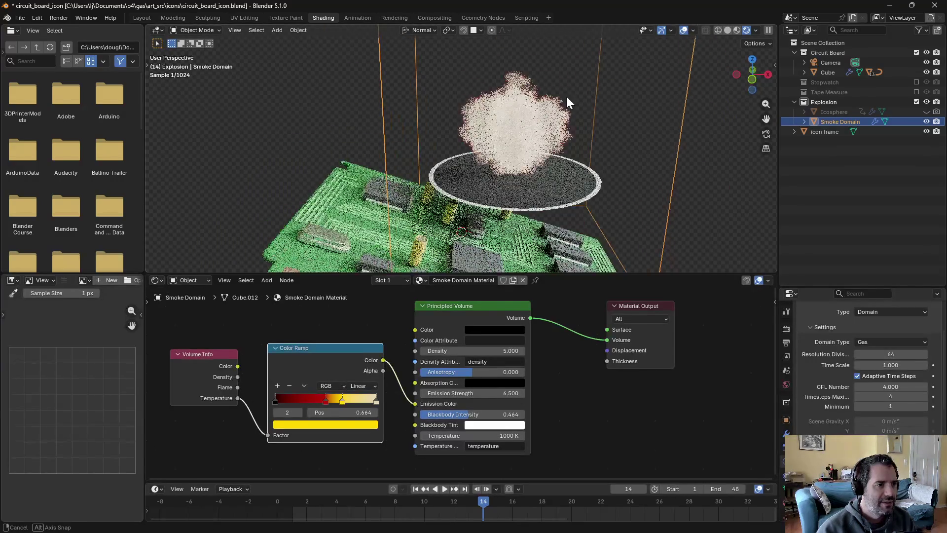
mouse_move(479, 508)
mouse_down()
mouse_move(519, 496)
mouse_move(727, 499)
mouse_up()
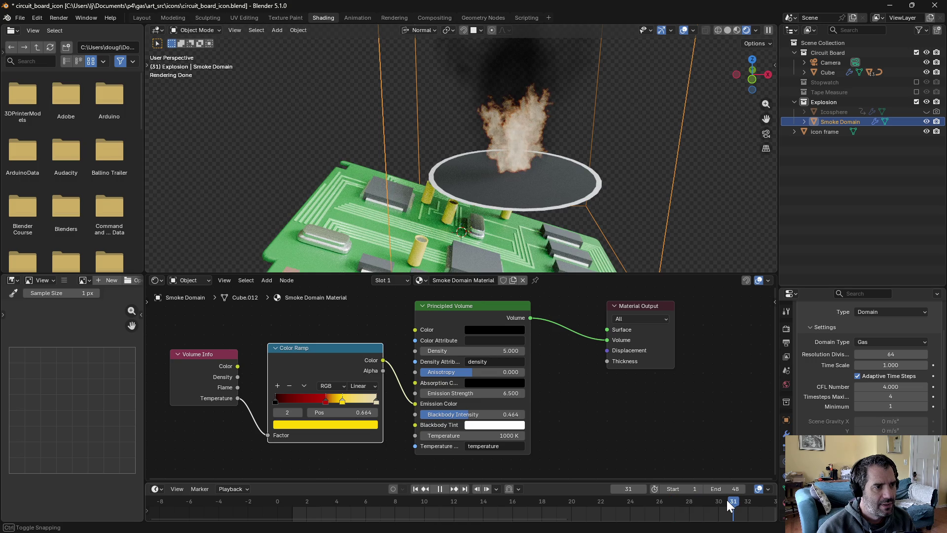
mouse_move(581, 96)
middle_down()
mouse_move(581, 127)
mouse_move(534, 267)
mouse_move(534, 27)
mouse_move(533, 175)
mouse_move(535, 156)
mouse_move(519, 203)
mouse_move(477, 182)
mouse_move(519, 197)
mouse_move(477, 140)
mouse_move(471, 161)
mouse_move(504, 185)
middle_up()
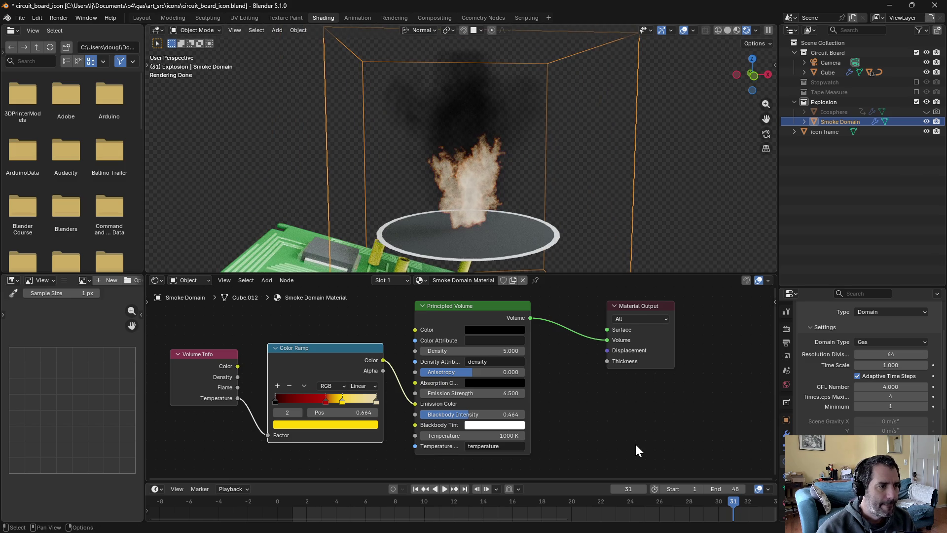
click(445, 489)
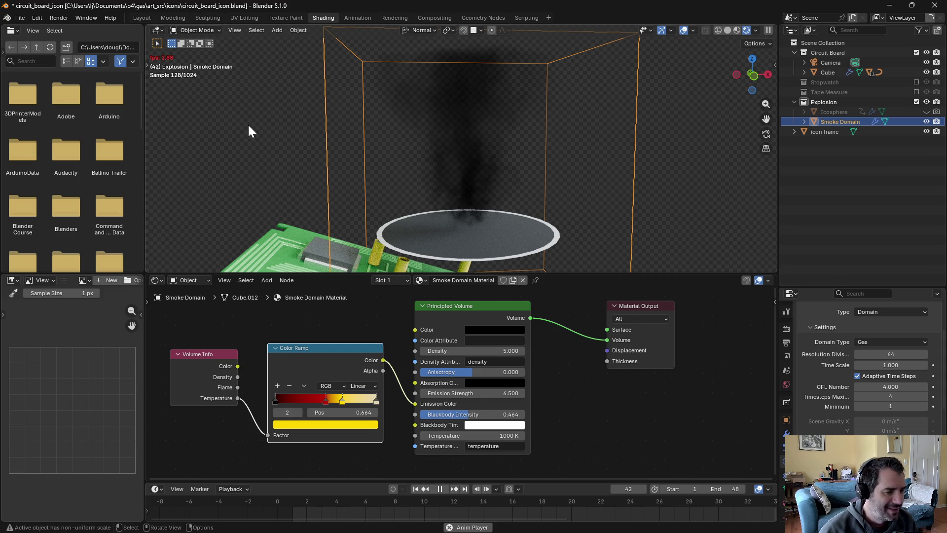
scroll(395, 512, down, 1)
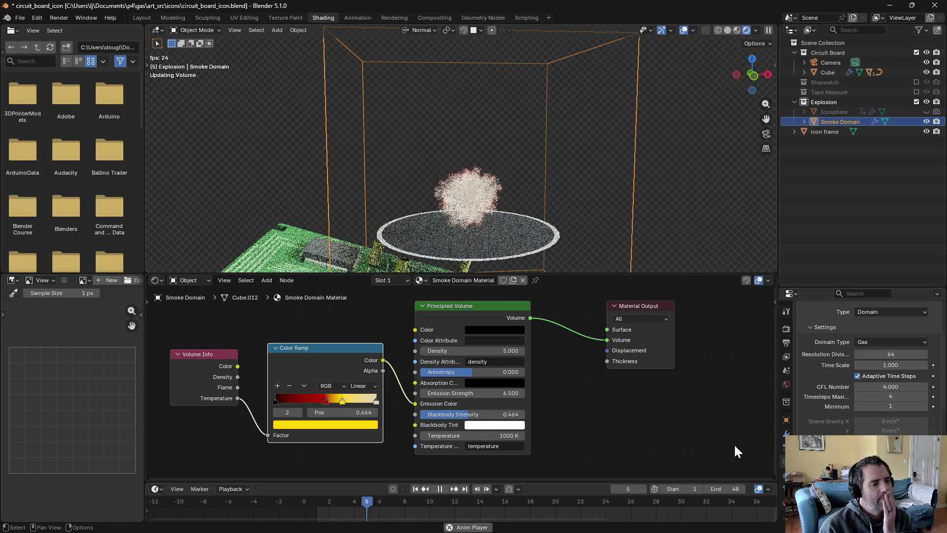
scroll(819, 316, down, 1)
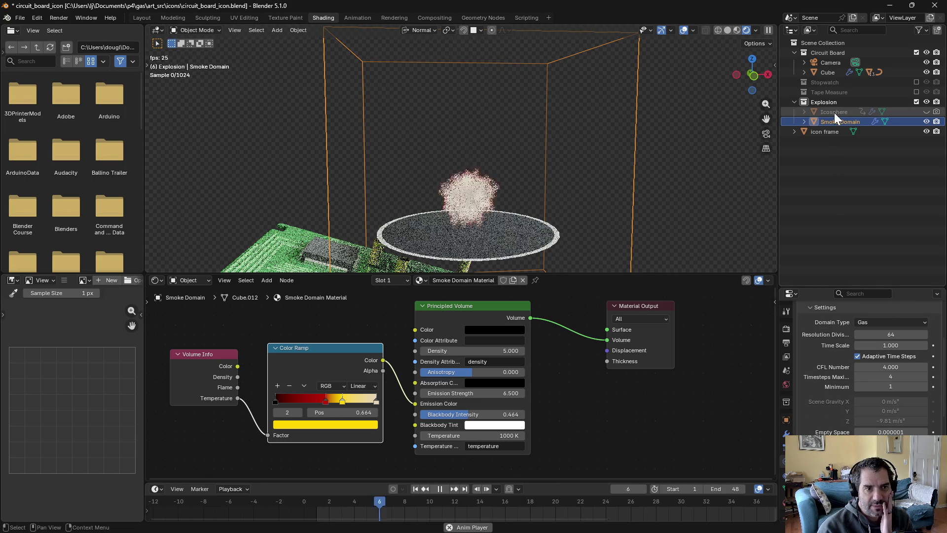
Select the Icosphere emitter, enlarge the timeline area, and set its Fuel value to 0
click(833, 113)
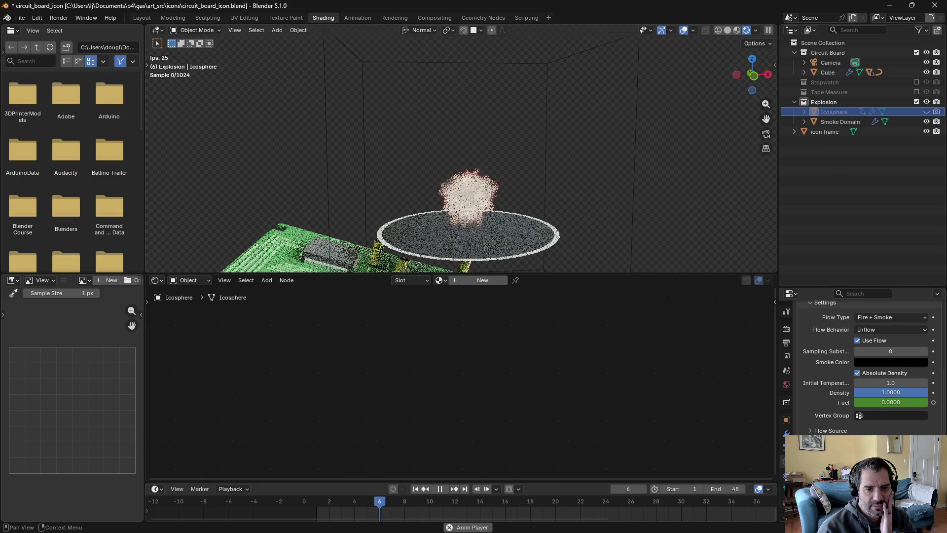
mouse_move(428, 478)
mouse_down()
mouse_move(427, 435)
mouse_move(427, 448)
mouse_up()
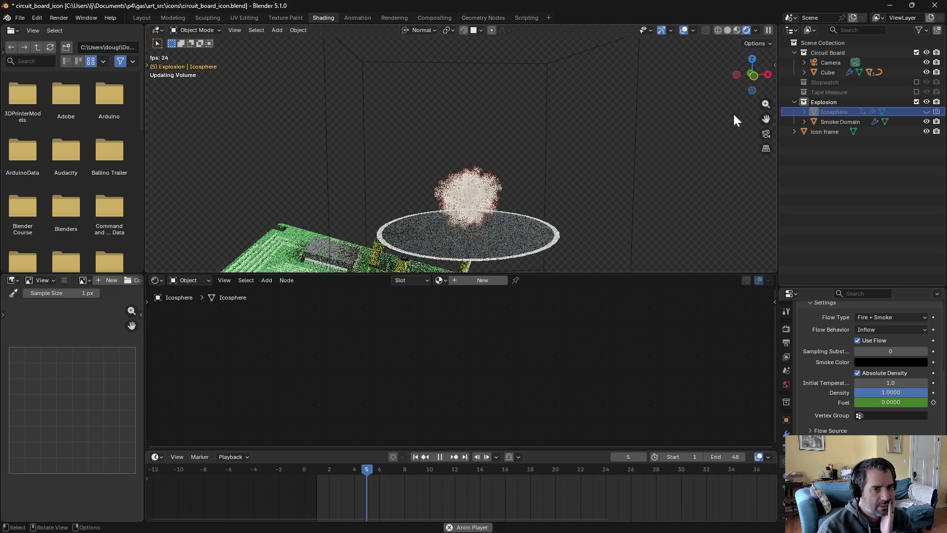
click(443, 454)
click(834, 113)
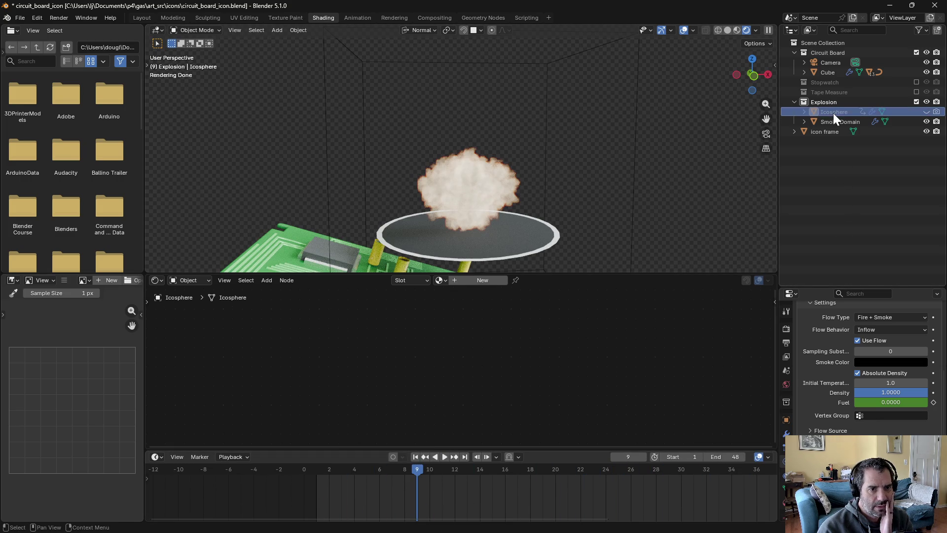
click(927, 112)
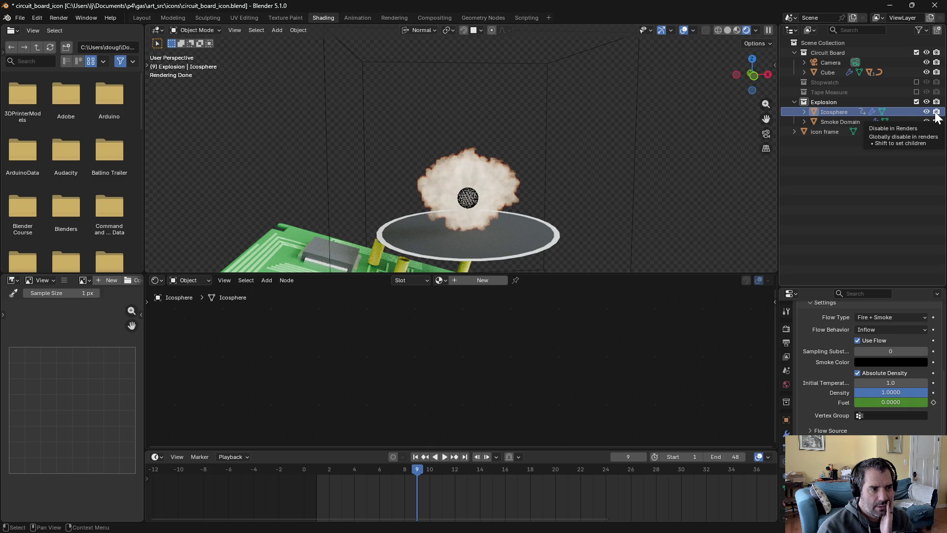
click(926, 111)
click(873, 402)
key(Return)
Turn the timeline into a Dope Sheet and make the Icosphere visible and selected
click(241, 456)
click(157, 457)
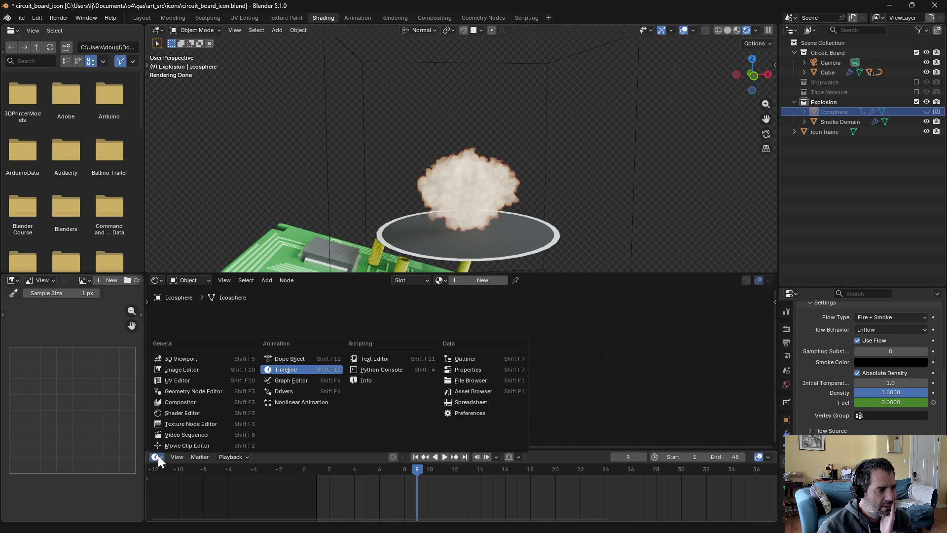
click(299, 360)
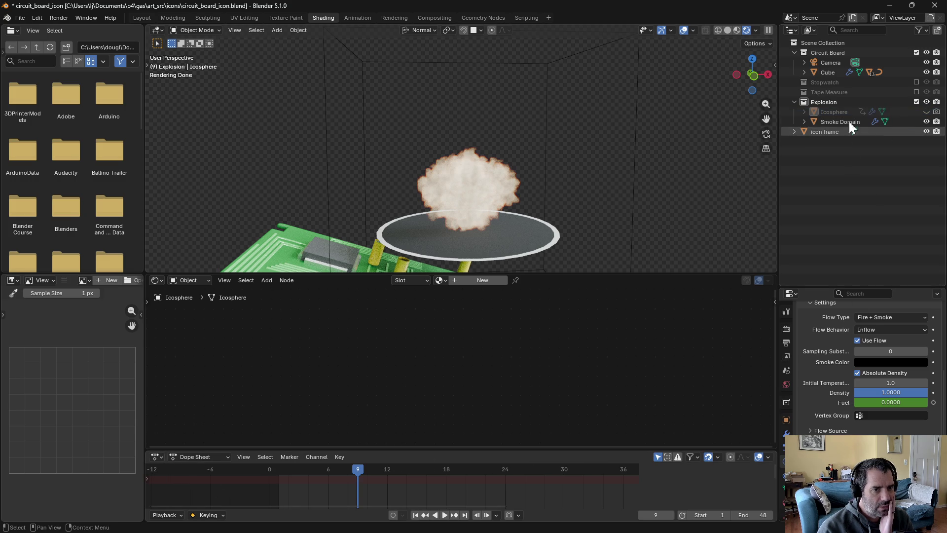
click(926, 112)
click(851, 112)
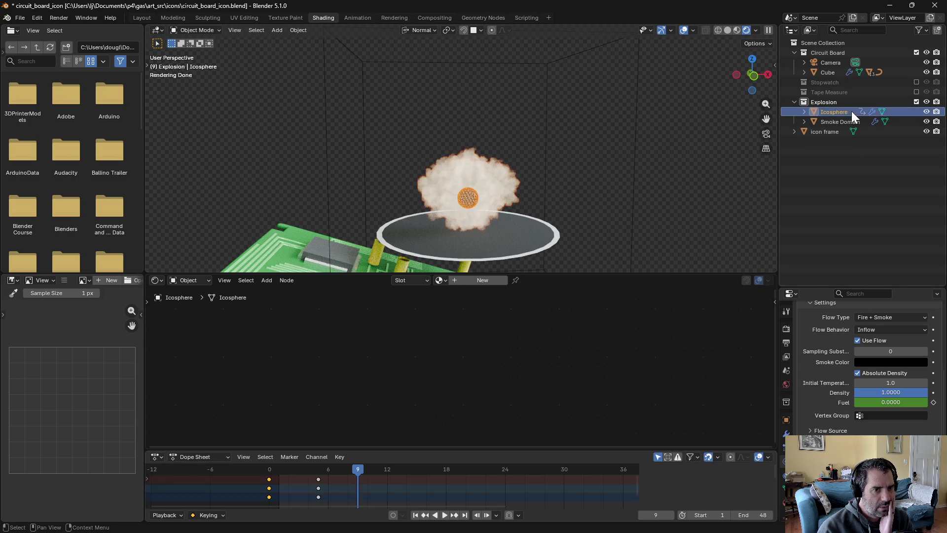
Move the Icosphere's three frame-6 keyframes to frame 12
drag(294, 474, 321, 498)
key(g)
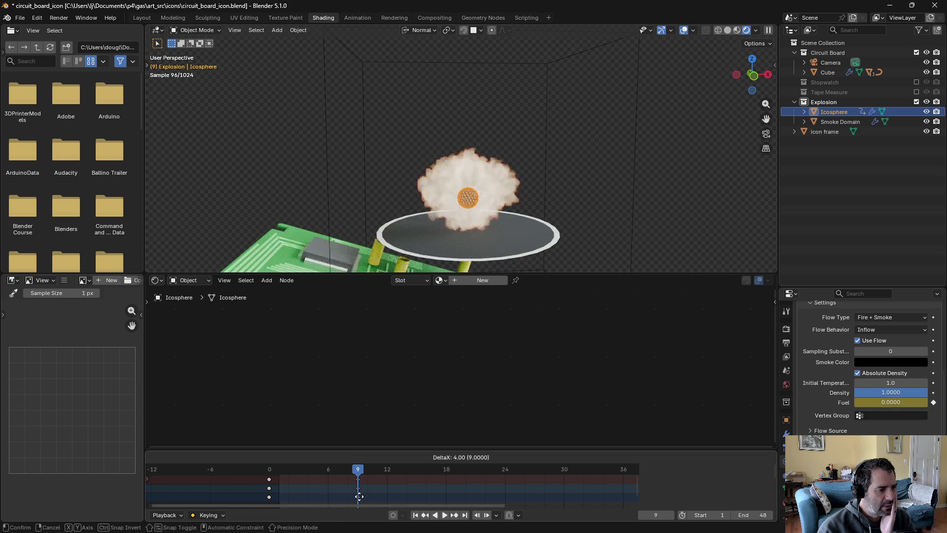
click(388, 496)
Play the new timing through to frame 27 and view the smoke through the scene camera
click(444, 515)
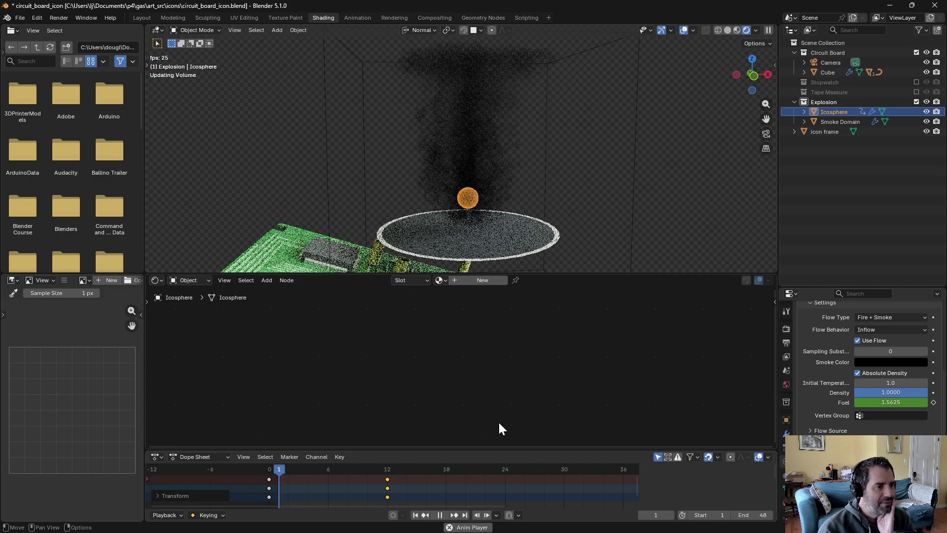
click(442, 514)
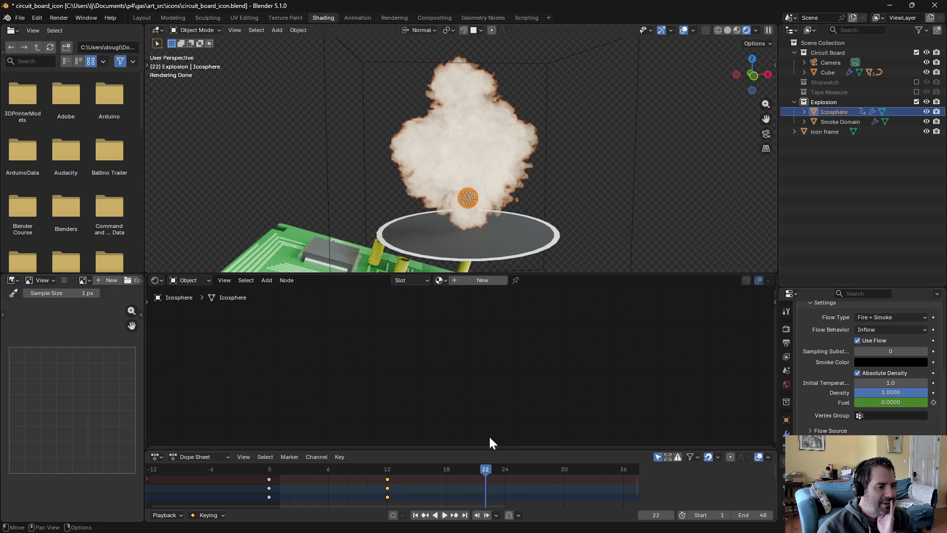
drag(487, 468, 537, 466)
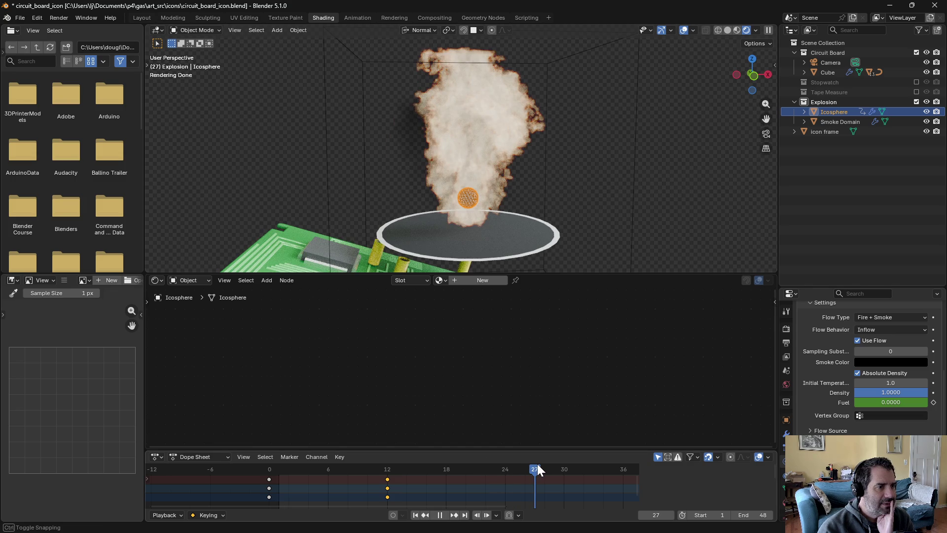
middle_drag(518, 266, 505, 28)
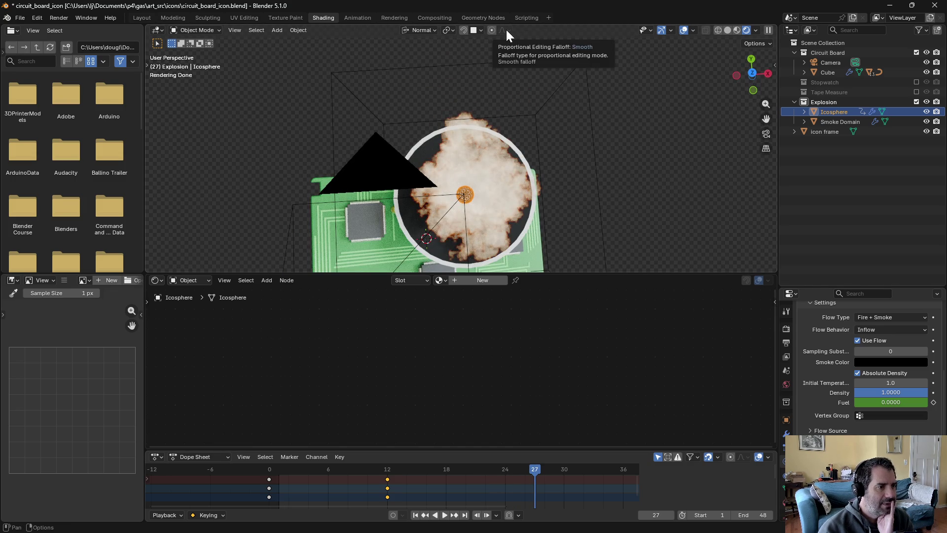
click(610, 141)
key(KP_0)
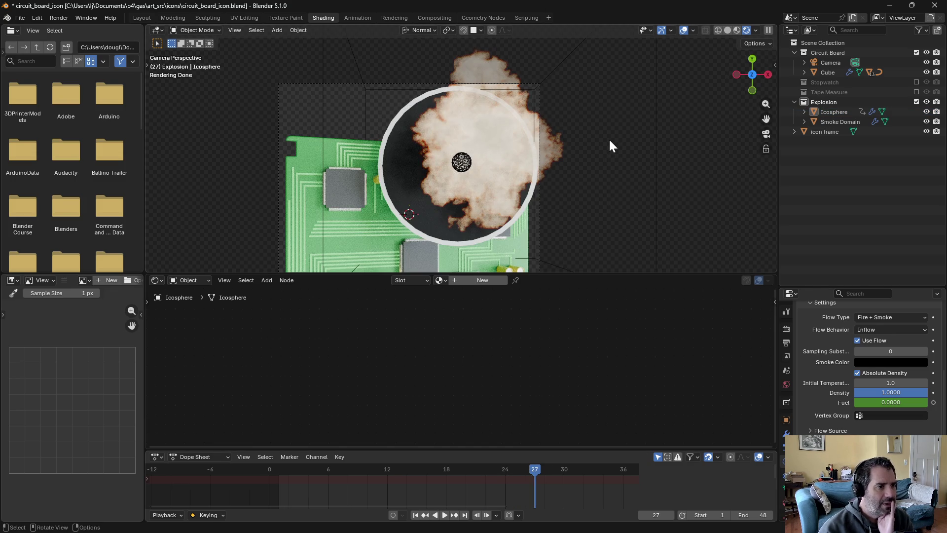
click(609, 139)
click(709, 135)
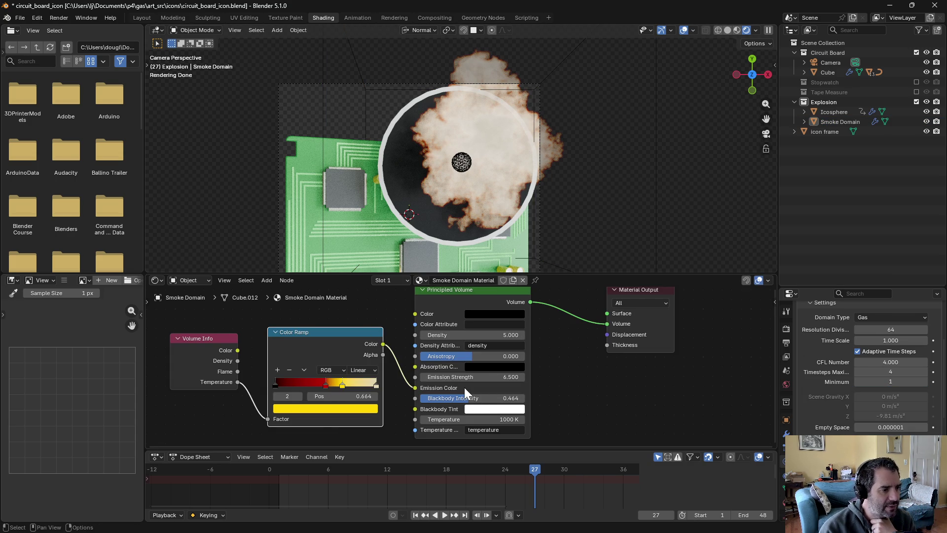
Lower Blackbody Intensity to 0.255 and raise Density to 49.8, then scrub and orbit to check
mouse_move(456, 398)
mouse_down()
mouse_move(424, 398)
mouse_move(460, 389)
mouse_up()
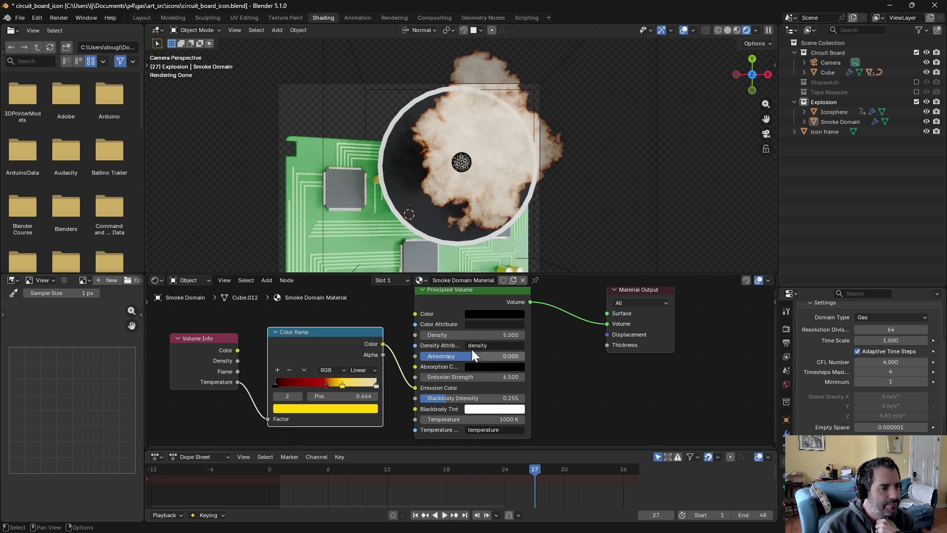
drag(455, 334, 651, 334)
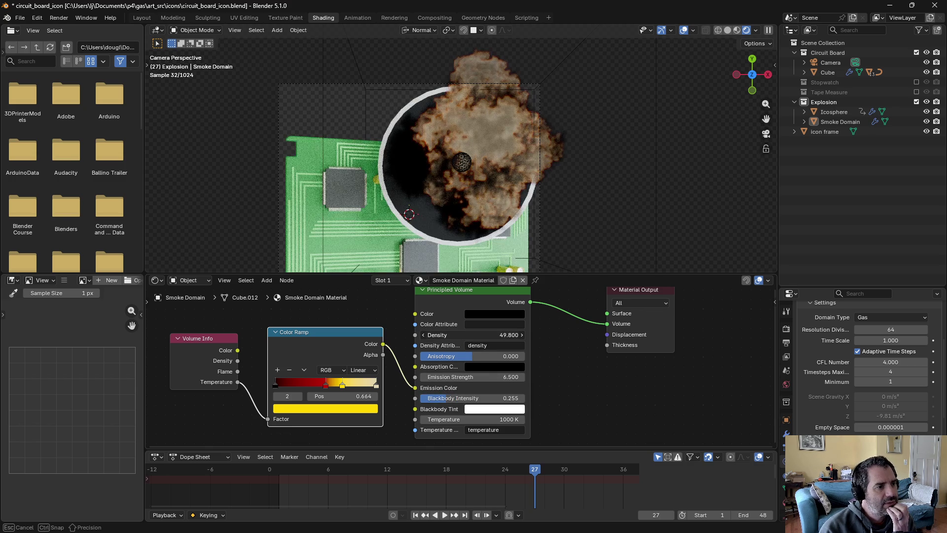
mouse_move(323, 466)
mouse_down()
mouse_move(566, 458)
mouse_move(528, 461)
mouse_up()
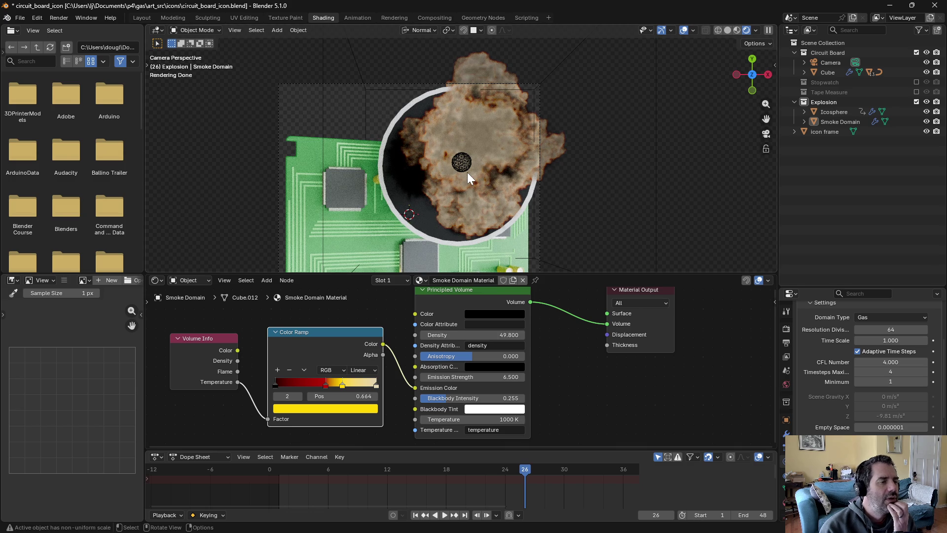
mouse_move(474, 178)
middle_down()
mouse_move(480, 158)
mouse_move(466, 152)
middle_up()
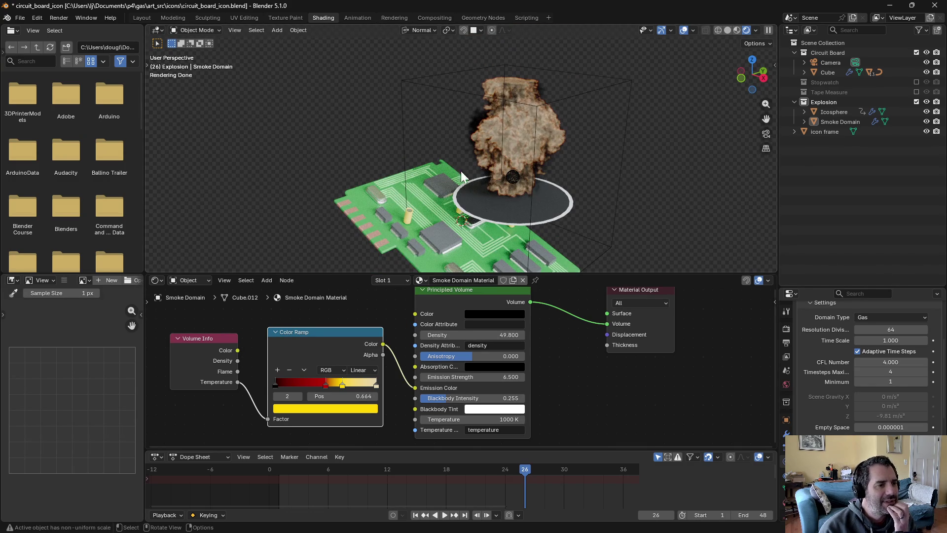
middle_drag(513, 184, 546, 161)
Raise the smoke domain box higher along its local Z axis
click(815, 122)
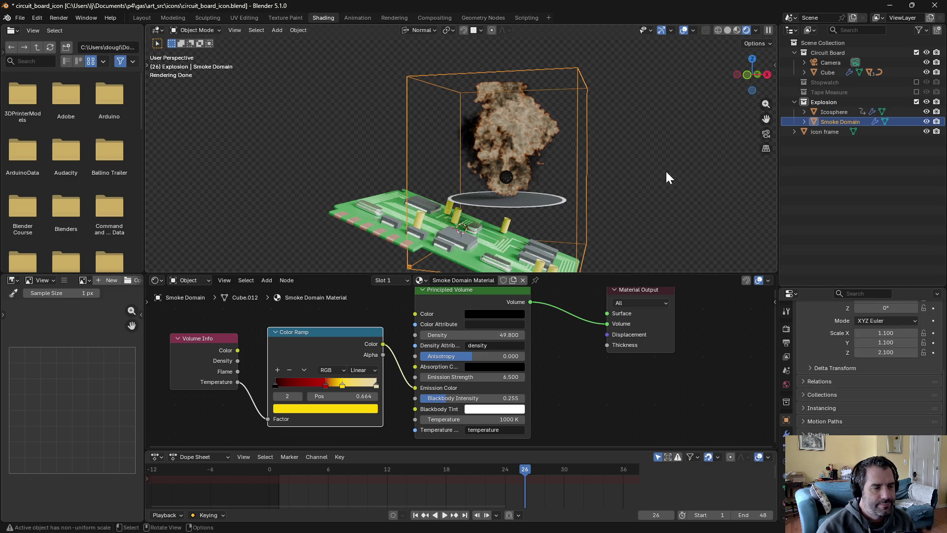
key(g)
key(z)
click(668, 140)
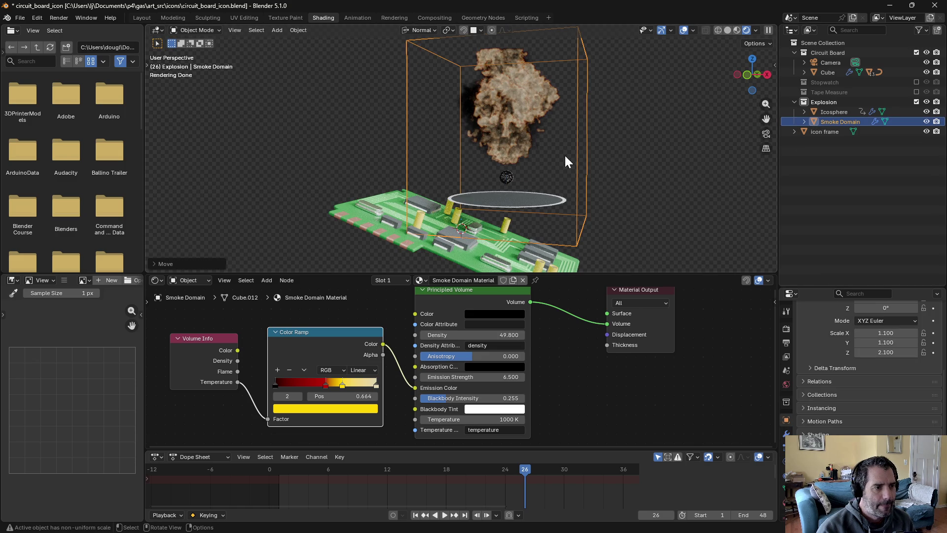
Replay the simulation from the first frame and settle on frame 22
click(415, 515)
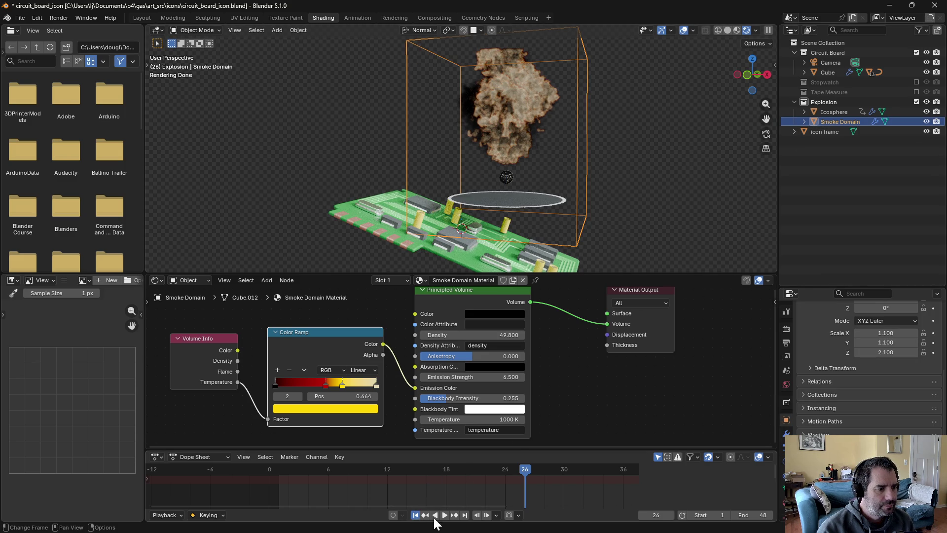
click(445, 514)
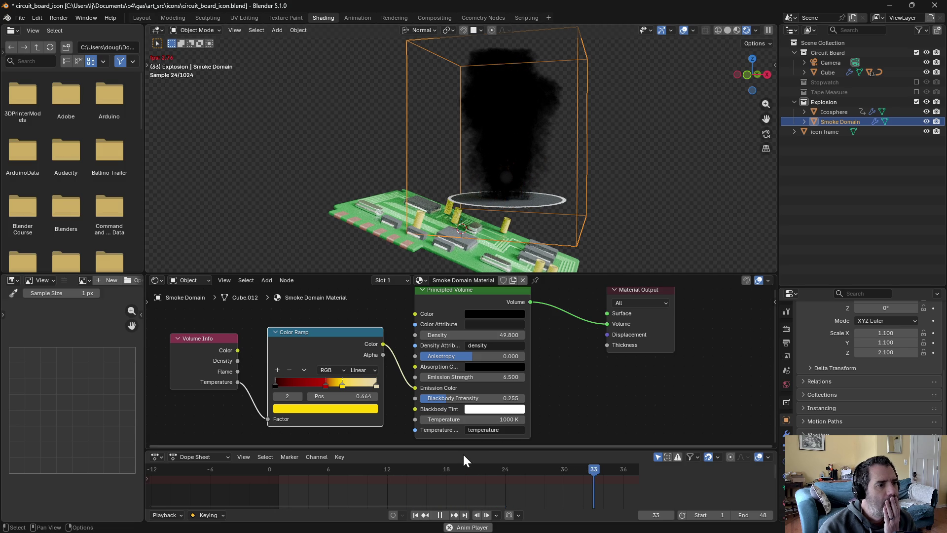
key(space)
mouse_move(630, 469)
mouse_down()
mouse_move(420, 460)
mouse_move(489, 457)
mouse_up()
middle_drag(608, 161, 625, 224)
Zoom in on a top-down view of the smoke, then select the Icosphere emitter
key(KP_7)
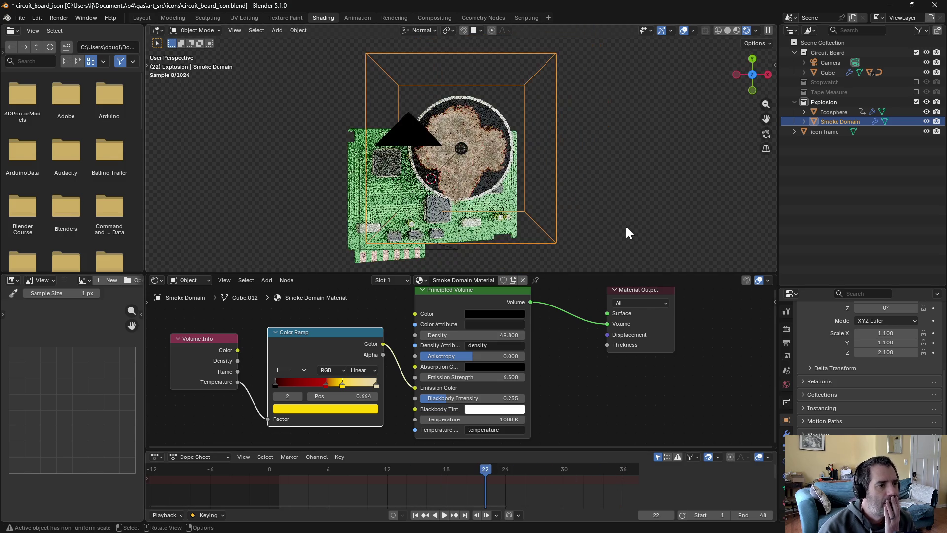
scroll(523, 173, up, 2)
scroll(523, 179, up, 1)
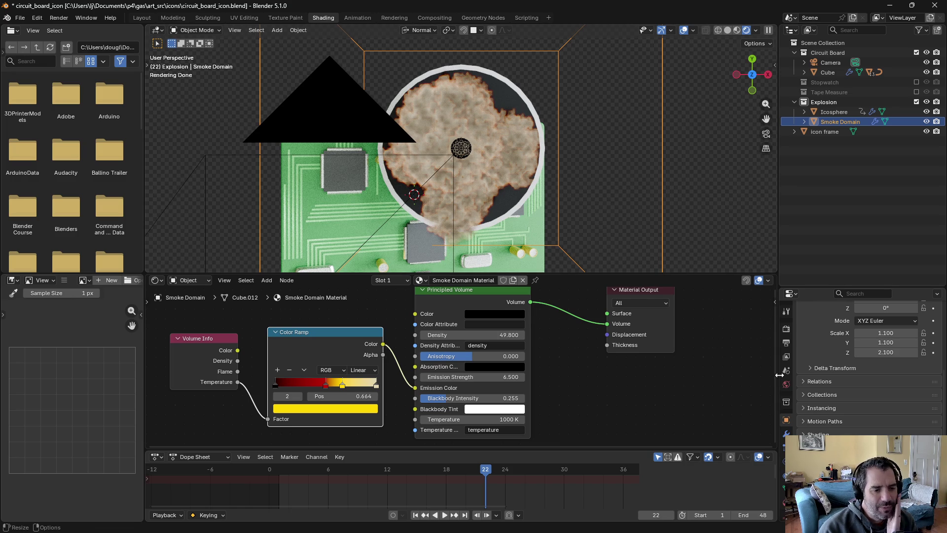
click(848, 112)
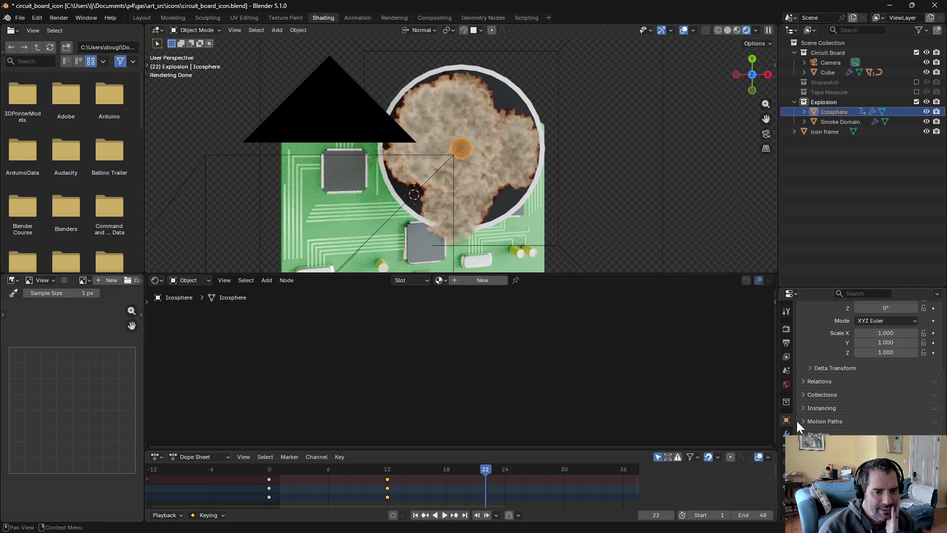
Bring up the Icosphere's fluid flow physics settings and scroll through them
click(786, 502)
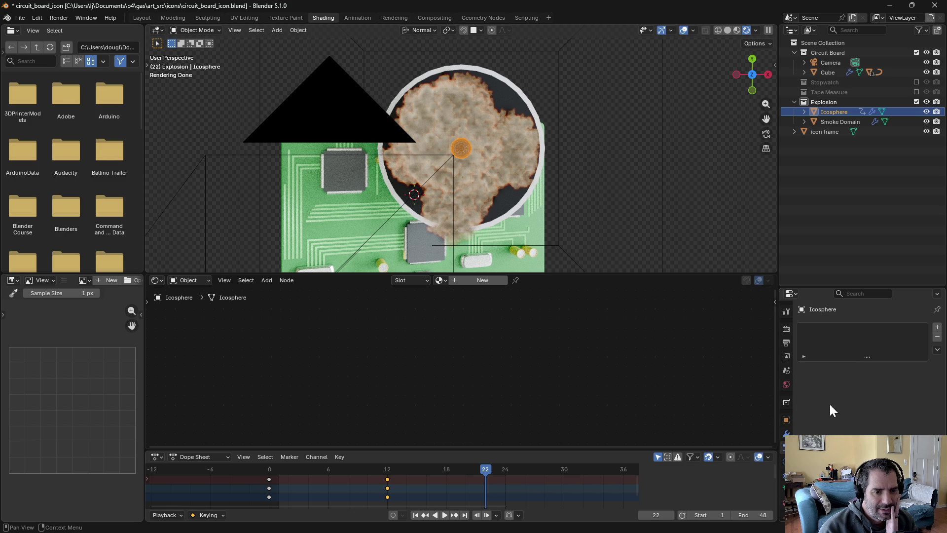
click(786, 461)
scroll(868, 370, down, 2)
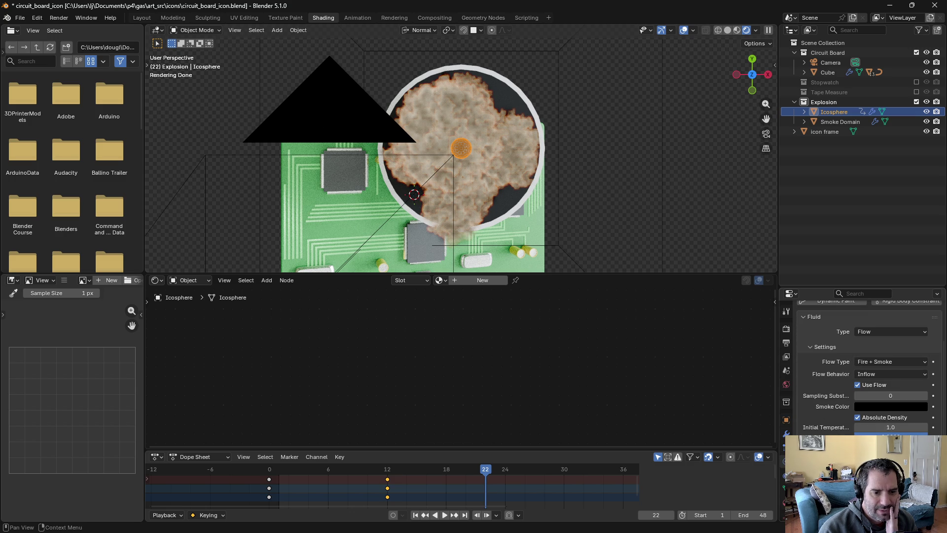
scroll(870, 367, down, 3)
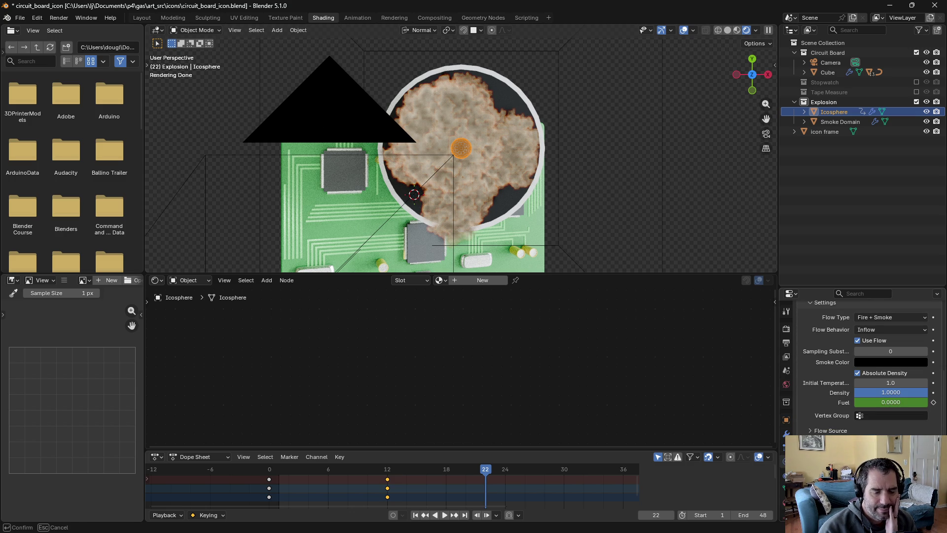
drag(891, 402, 891, 402)
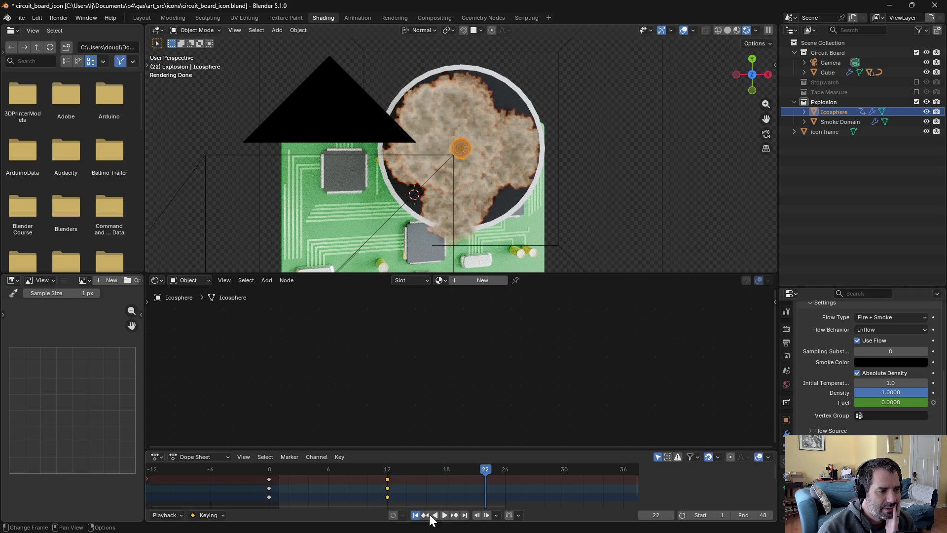
Rewind to the first frame and compare solid and rendered shading during playback
click(418, 514)
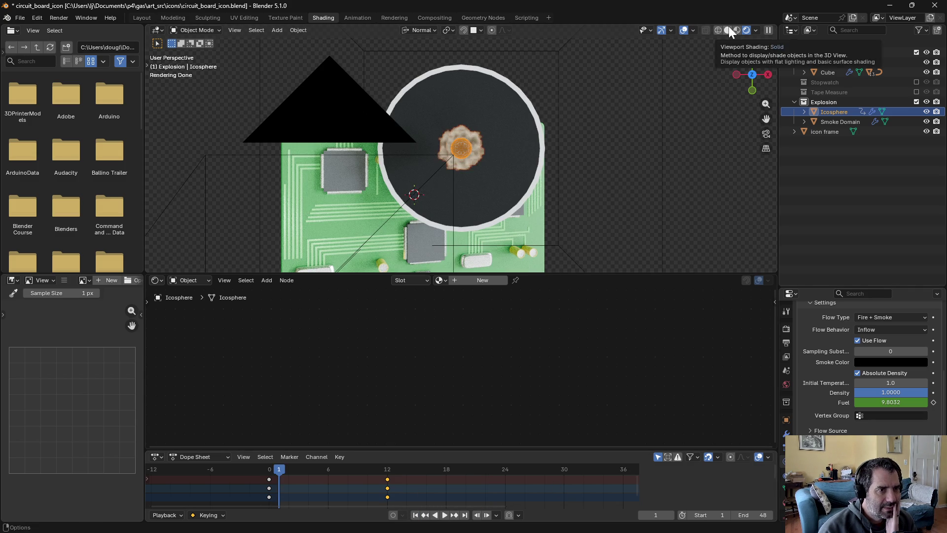
click(729, 27)
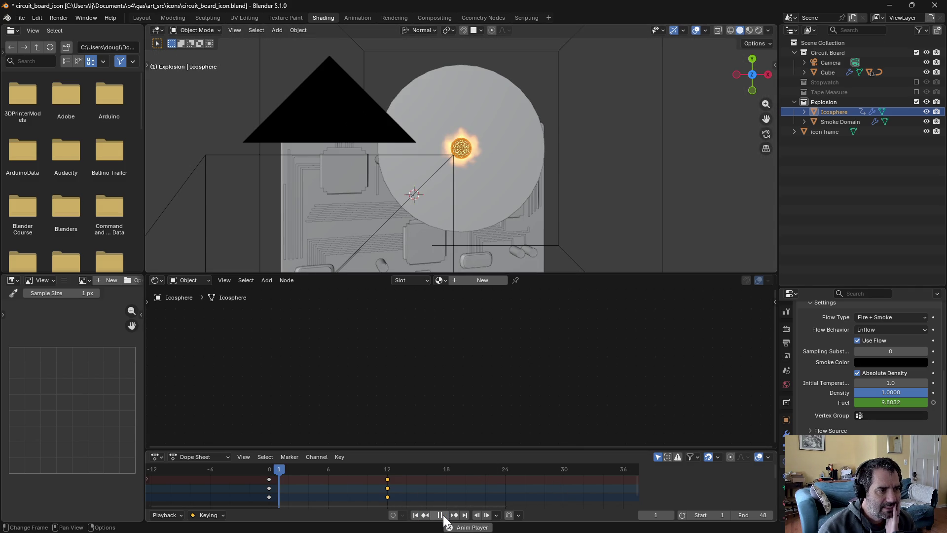
click(759, 30)
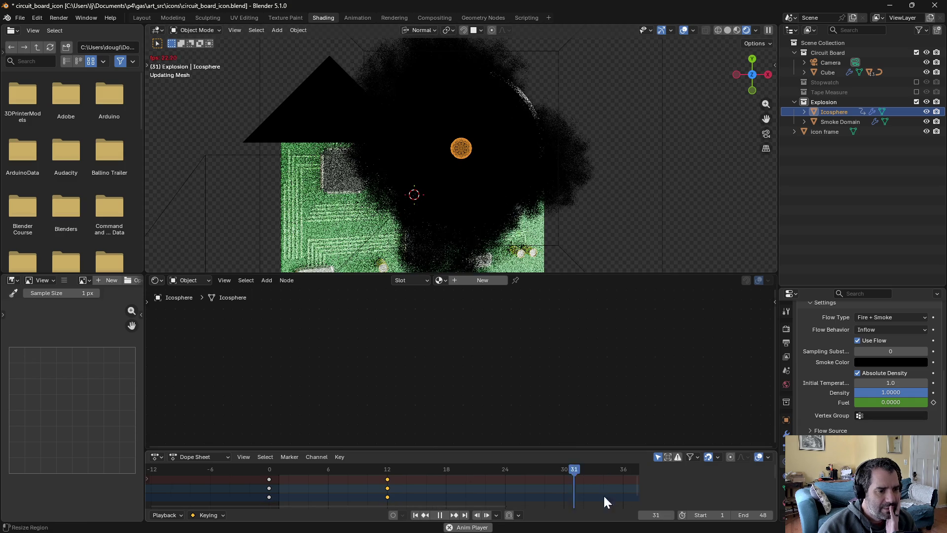
key(space)
Set the end frame to 32 and play the shortened explosion to a late frame
click(754, 510)
text(32)
key(Return)
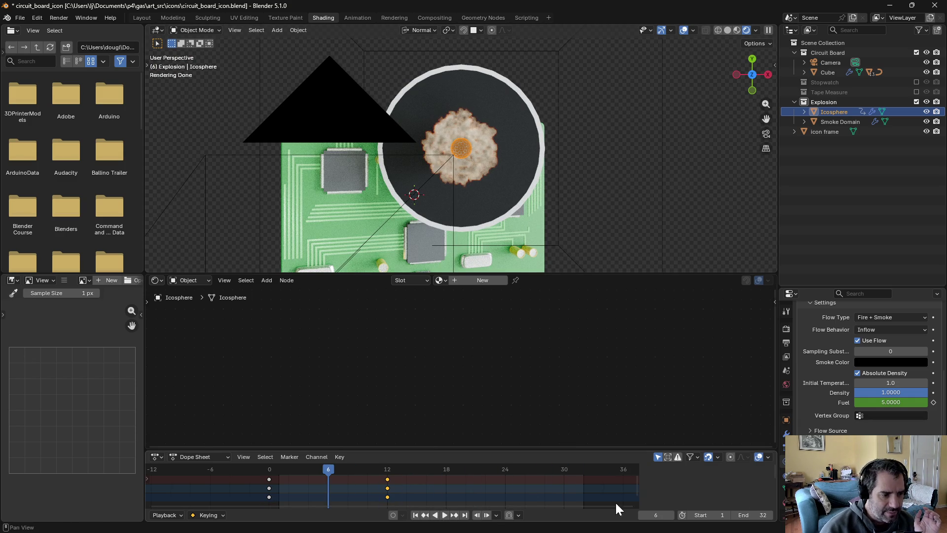
click(444, 515)
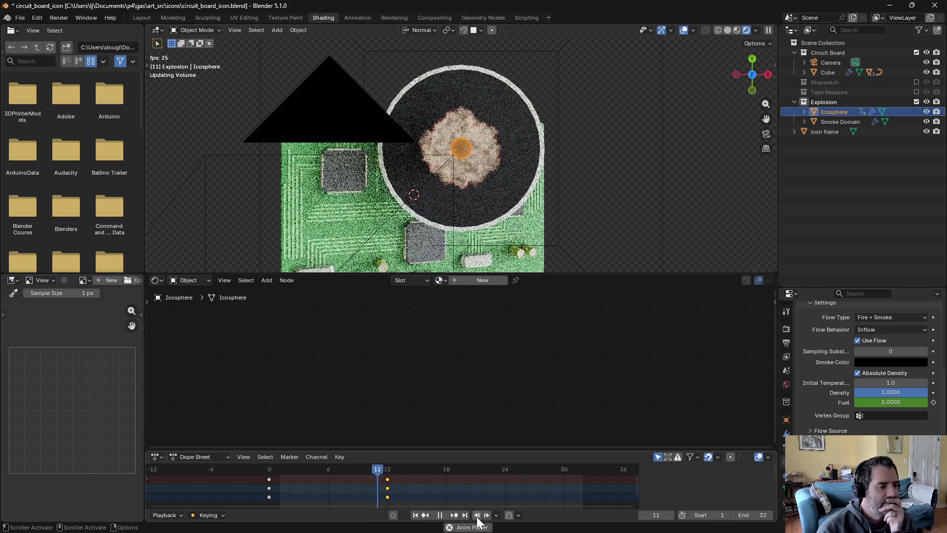
mouse_move(498, 473)
mouse_down()
mouse_move(578, 466)
mouse_move(528, 467)
mouse_up()
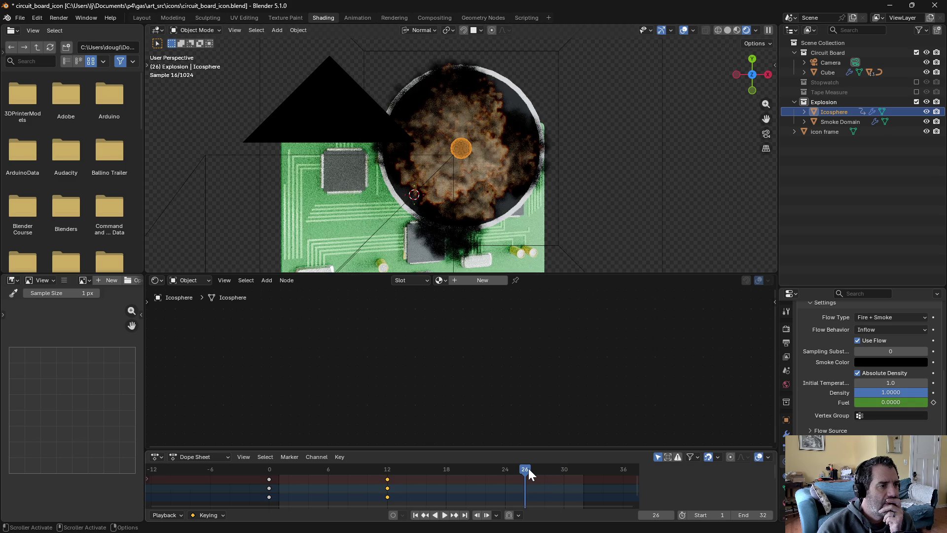
Zoom and orbit to view the smoke column from above and from the side
scroll(561, 209, down, 2)
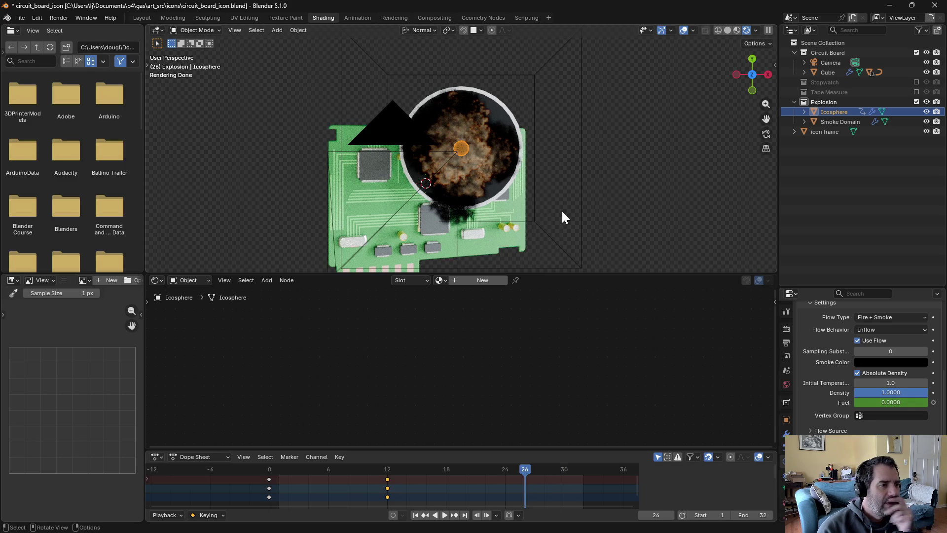
scroll(562, 213, up, 3)
middle_drag(559, 220, 557, 140)
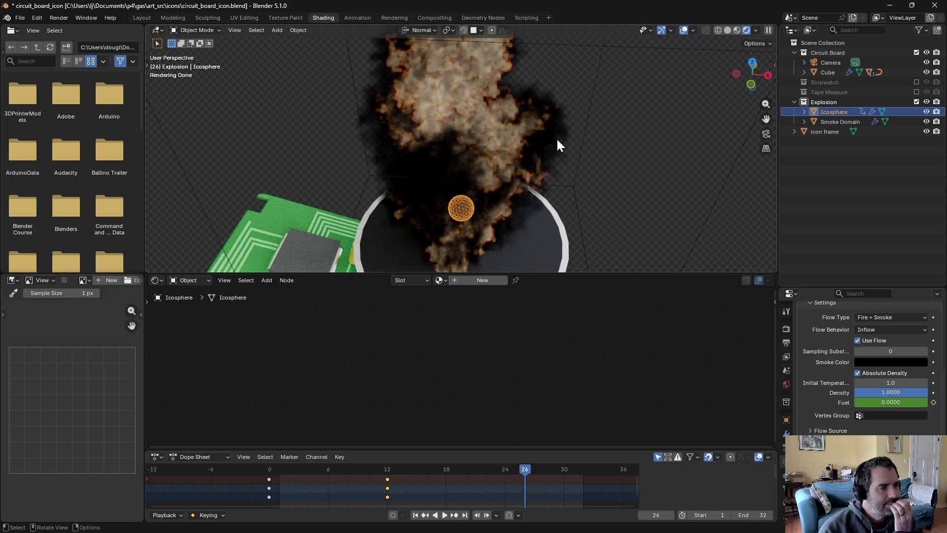
mouse_move(552, 201)
middle_down()
mouse_move(580, 153)
mouse_move(572, 168)
middle_up()
scroll(571, 173, down, 2)
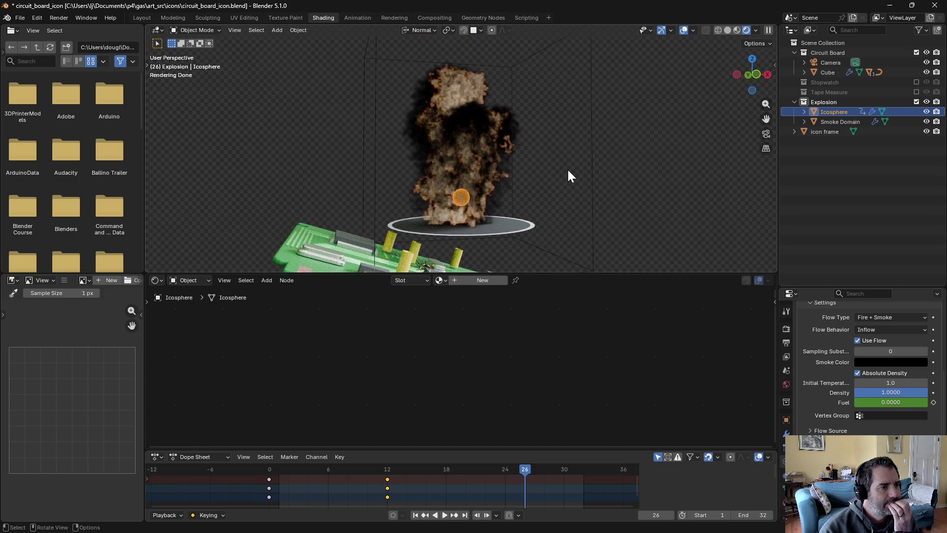
Go back to frame 9, orbit to a low angled view, and select the Smoke Domain
mouse_move(318, 468)
mouse_down()
mouse_move(297, 465)
mouse_move(540, 451)
mouse_move(289, 456)
mouse_move(566, 448)
mouse_move(324, 451)
mouse_move(568, 462)
mouse_move(448, 474)
mouse_move(541, 473)
mouse_move(302, 483)
mouse_move(359, 481)
mouse_up()
mouse_move(638, 181)
middle_down()
mouse_move(625, 44)
mouse_move(623, 275)
mouse_move(619, 57)
middle_up()
scroll(496, 113, up, 3)
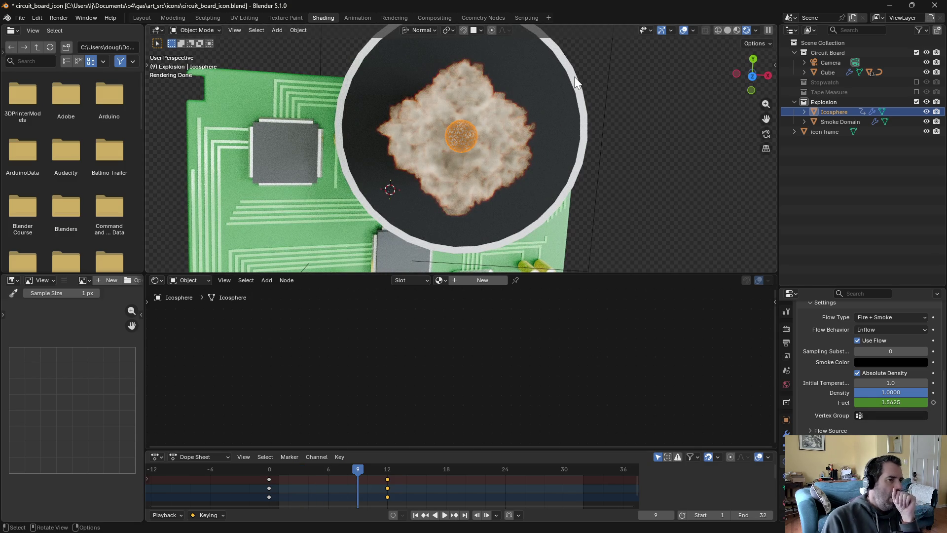
mouse_move(619, 239)
middle_down()
mouse_move(626, 151)
mouse_move(585, 175)
middle_up()
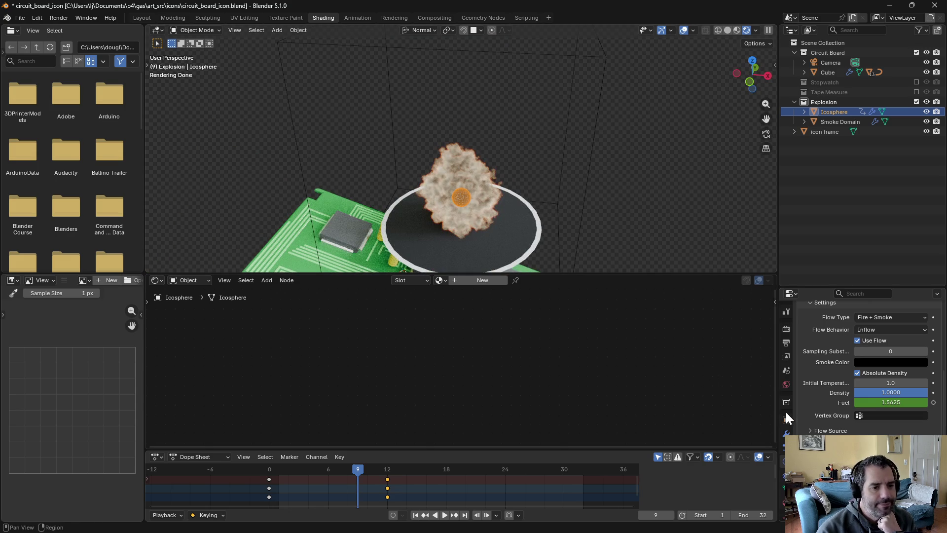
click(841, 122)
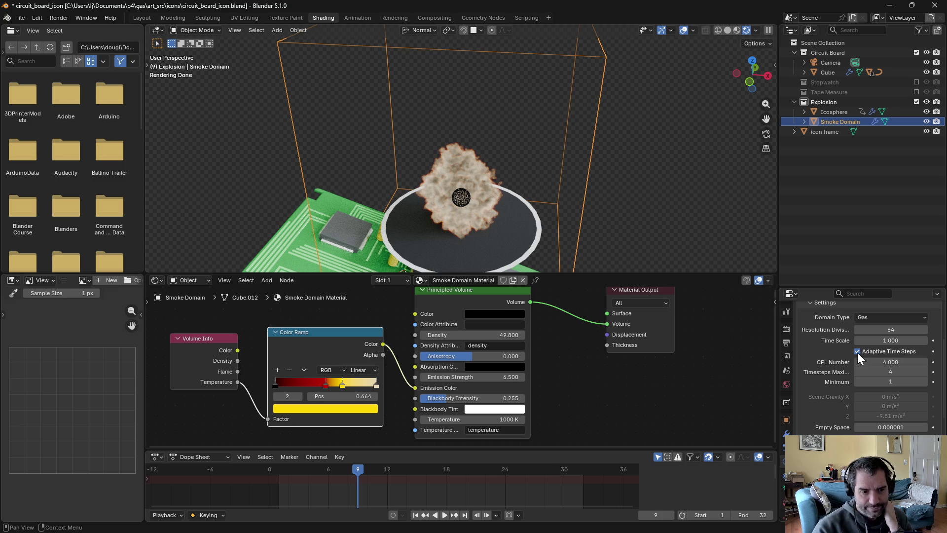
Set the Fire section's flame smoke colour to black and replay the explosion simulation
scroll(857, 352, down, 4)
scroll(868, 365, down, 3)
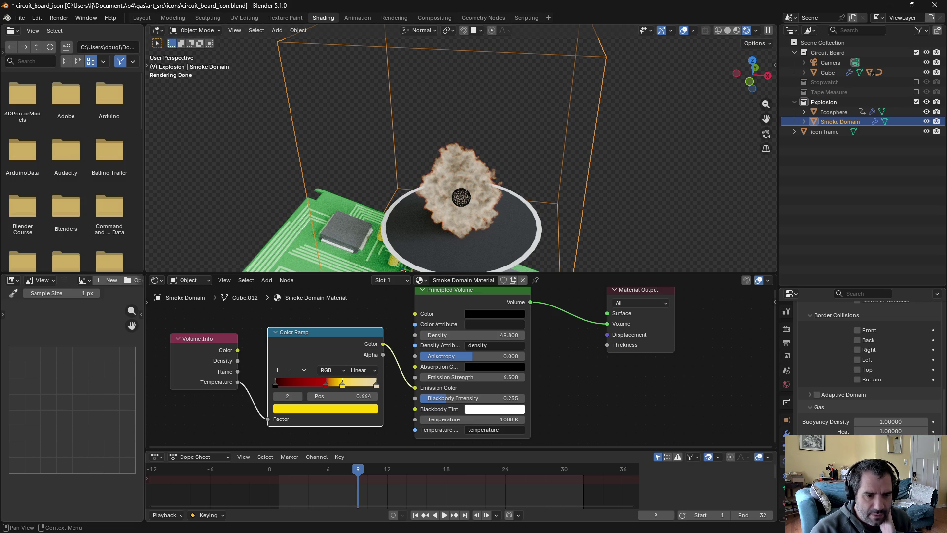
scroll(869, 367, down, 4)
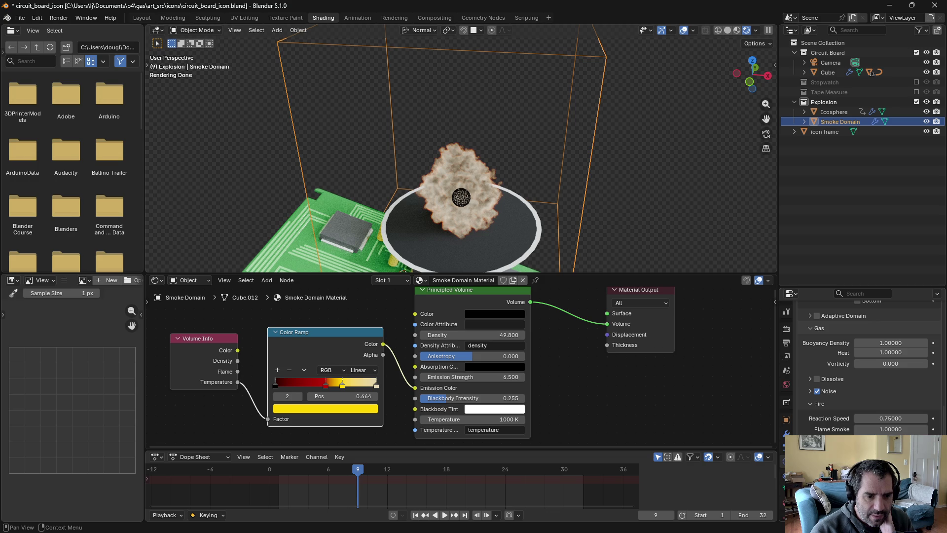
click(891, 448)
drag(924, 350, 920, 399)
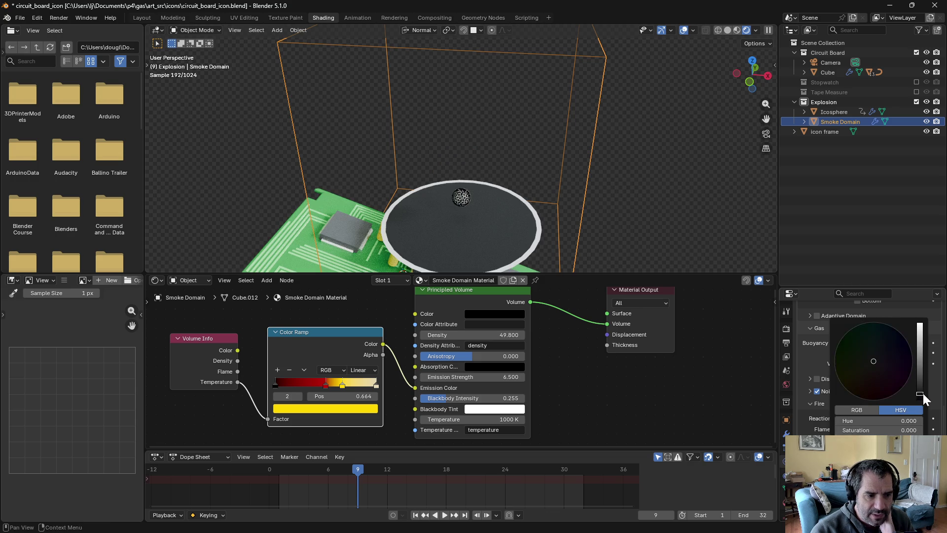
click(444, 516)
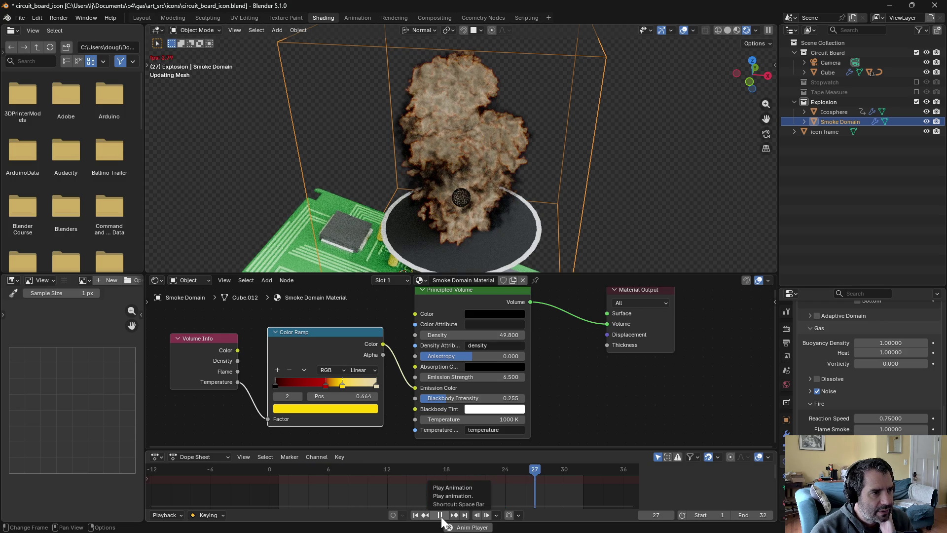
Stop at frame 28, select the Icosphere, and move its frame-12 keyframes to frame 30
click(440, 515)
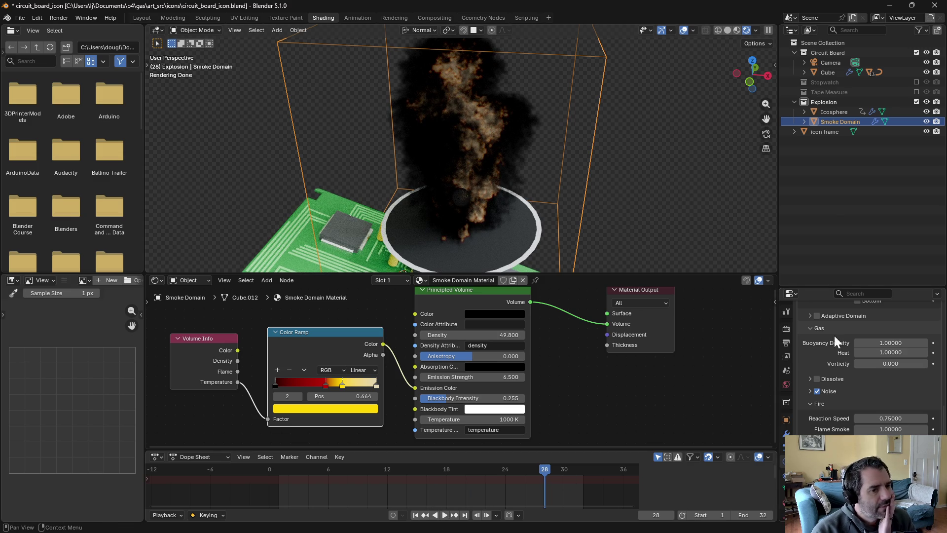
click(842, 154)
click(834, 111)
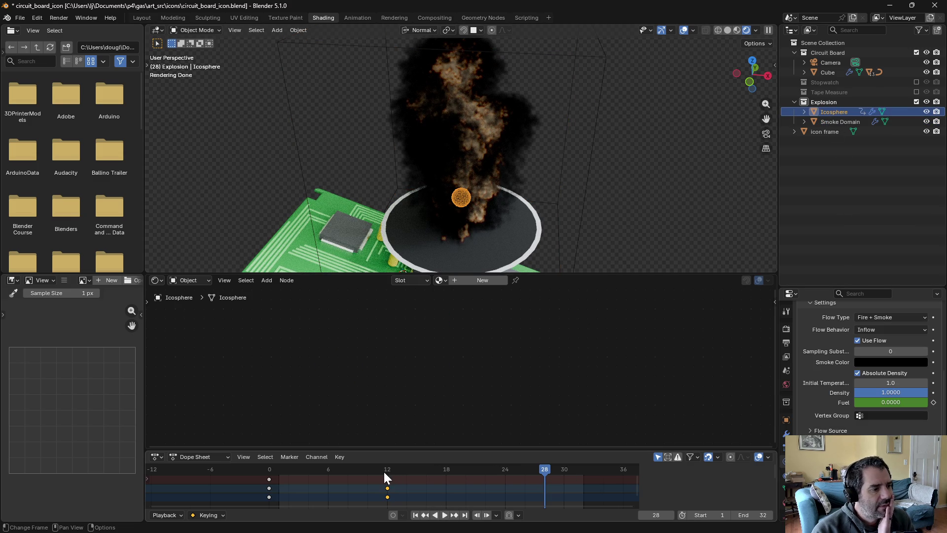
key(g)
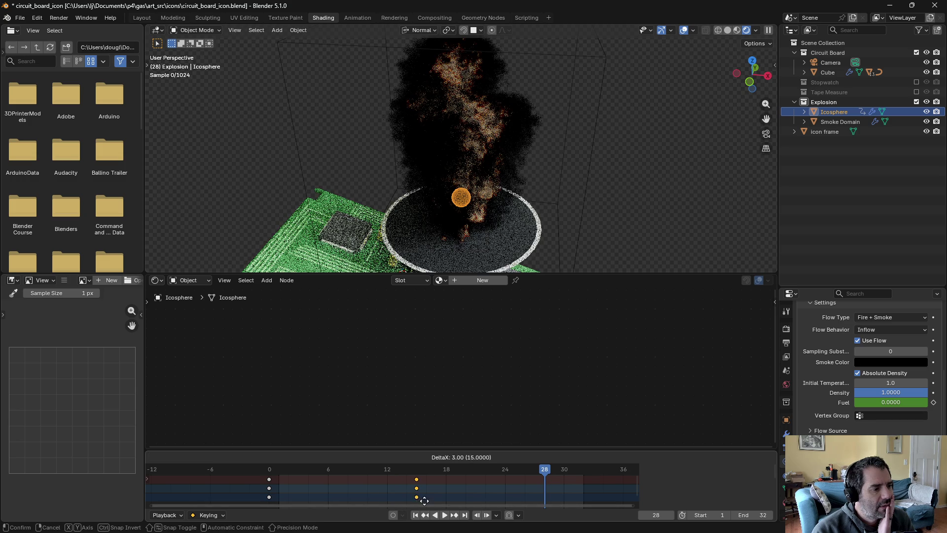
click(276, 488)
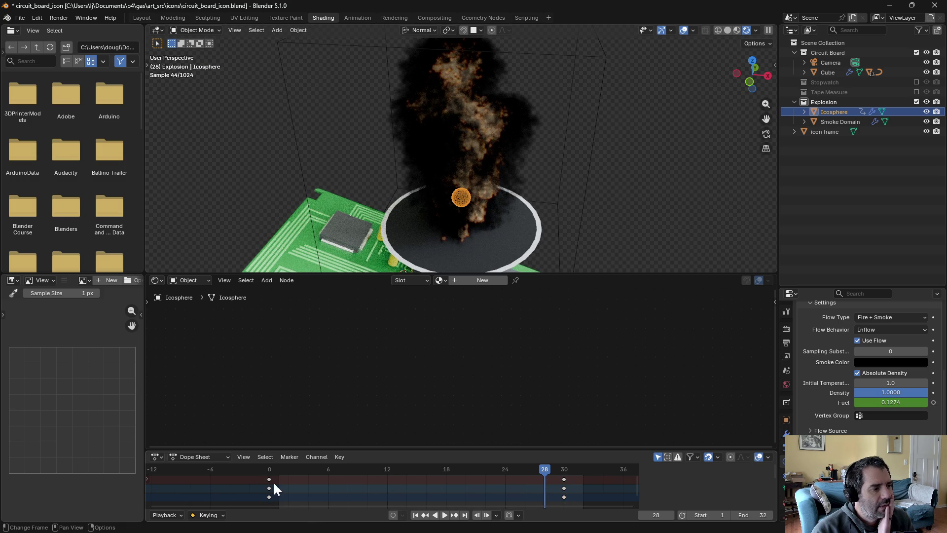
Replay the explosion to frame 31 and orbit in closer to the plume
click(444, 515)
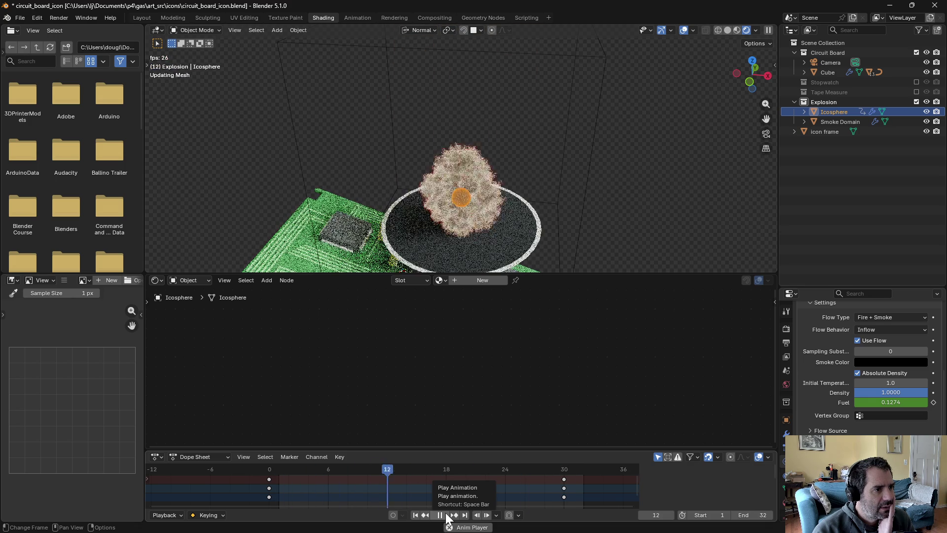
click(446, 514)
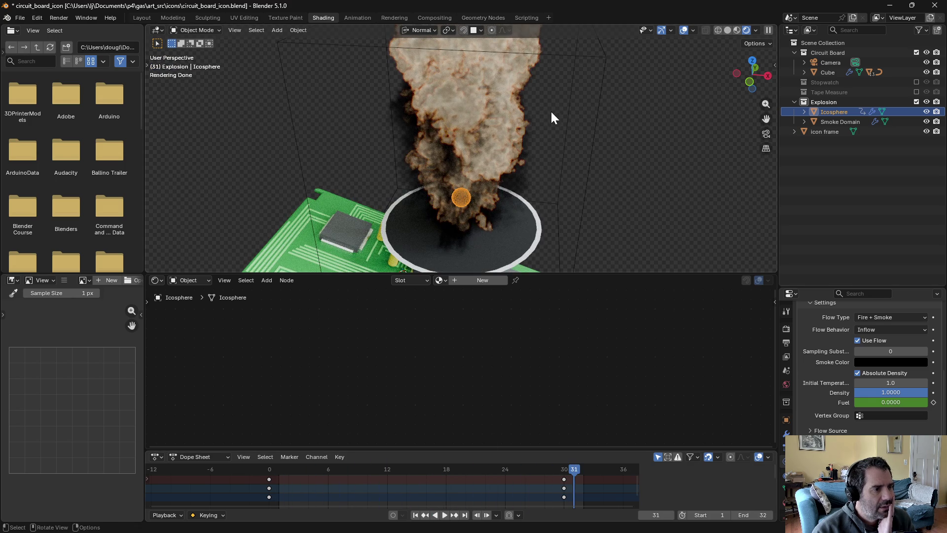
mouse_move(484, 179)
middle_down()
mouse_move(510, 149)
mouse_move(481, 252)
middle_up()
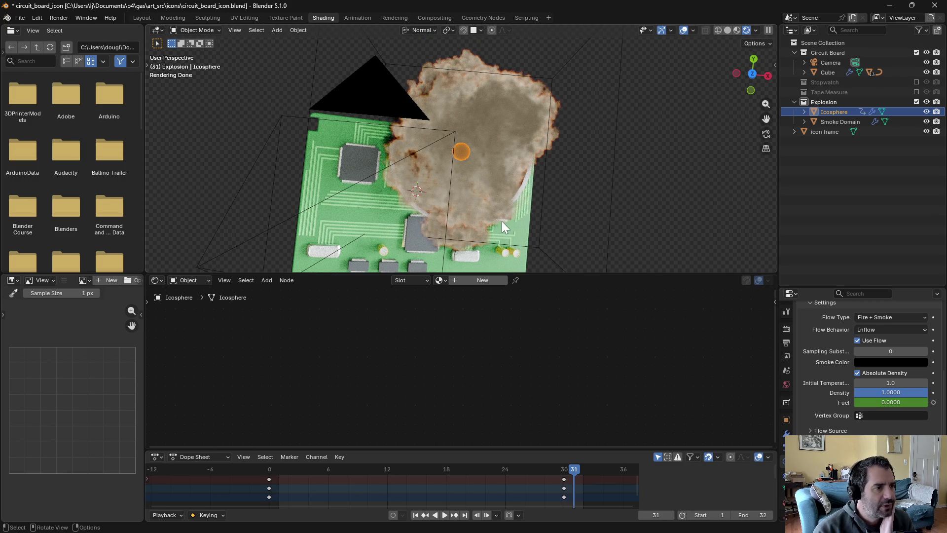
Orbit around the rising smoke plume and select the Smoke Domain to show its material and domain settings
mouse_move(457, 240)
middle_down()
mouse_move(489, 161)
mouse_move(543, 148)
mouse_move(537, 162)
mouse_move(555, 159)
mouse_move(531, 186)
mouse_move(580, 186)
mouse_move(482, 191)
middle_up()
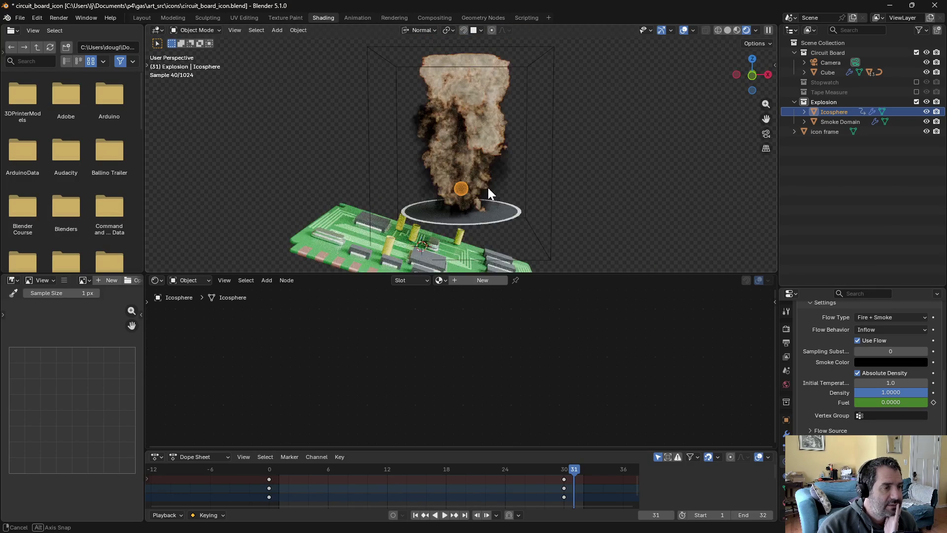
click(616, 199)
middle_drag(617, 199, 499, 199)
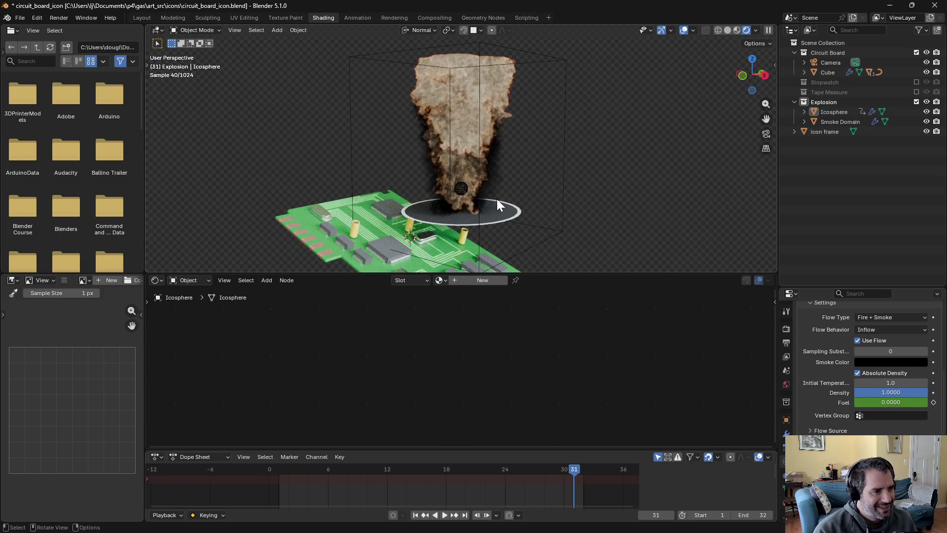
click(516, 236)
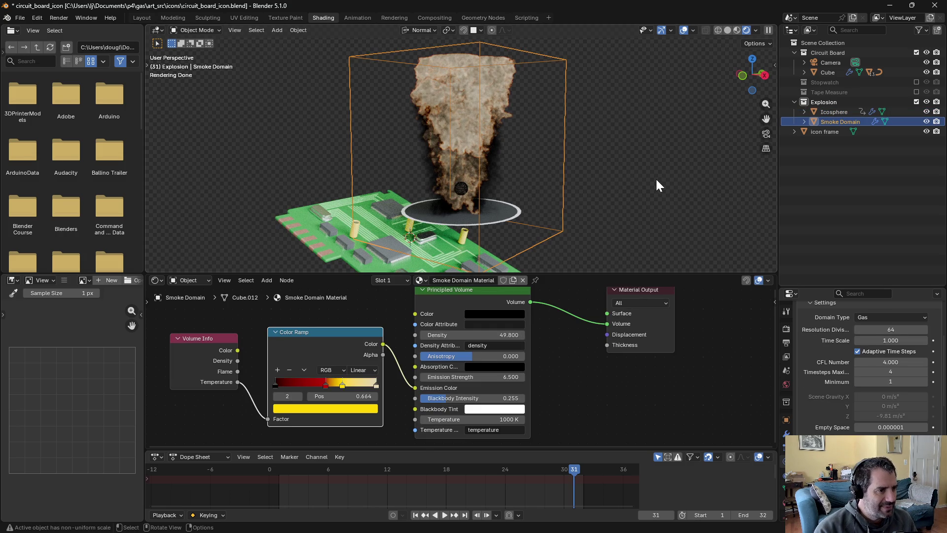
Tilt the smoke domain around its X axis and orbit to see the tilted plume
key(r)
key(x)
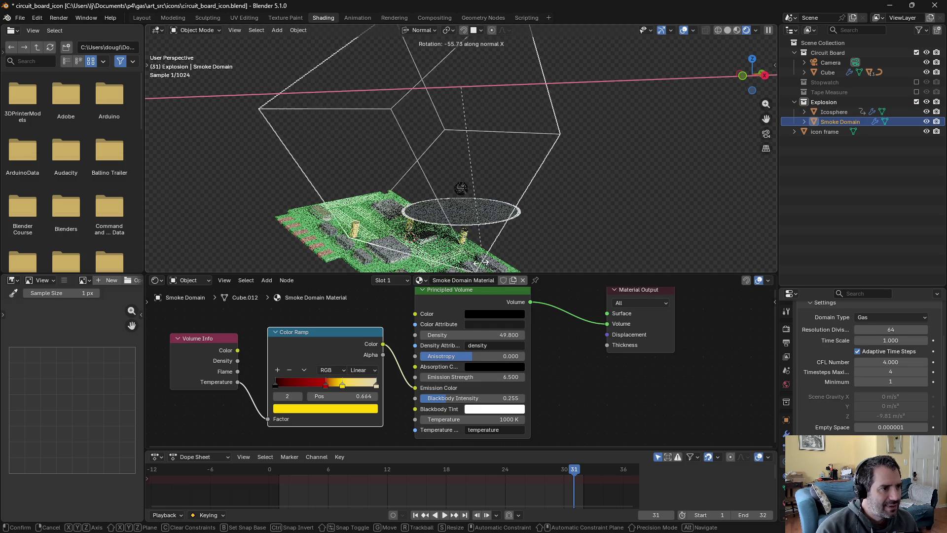
click(522, 242)
mouse_move(540, 229)
middle_down()
mouse_move(475, 216)
mouse_move(487, 220)
middle_up()
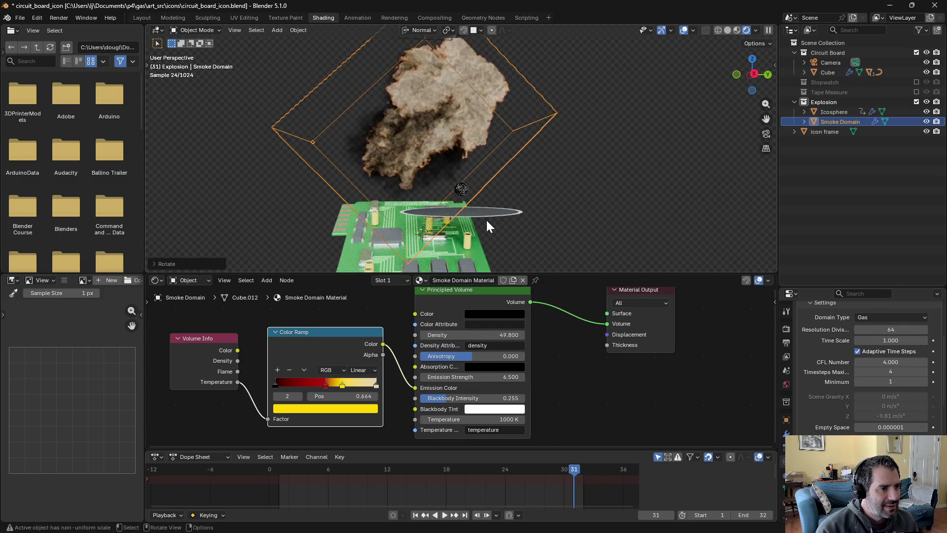
Play the smoke simulation to check the tilted plume, then select the Icosphere emitter
click(443, 515)
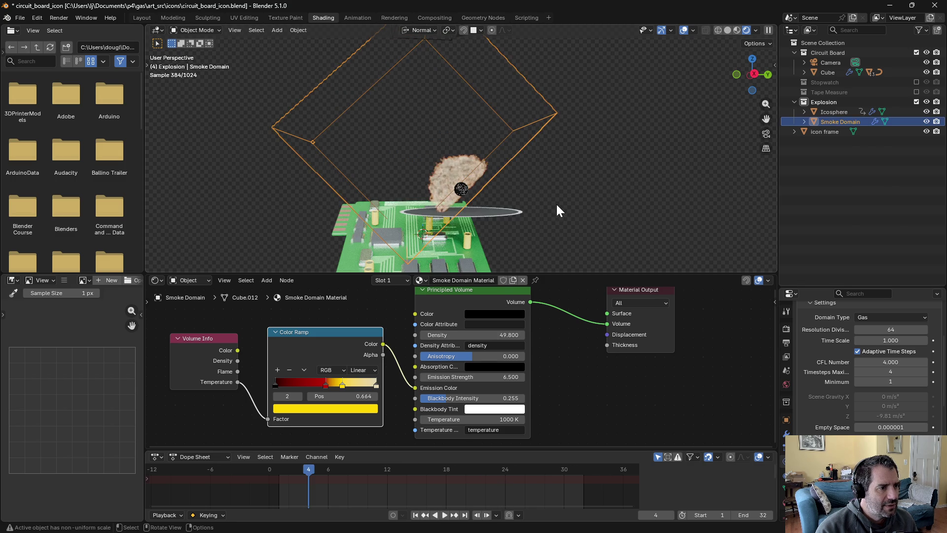
key(space)
mouse_move(557, 206)
middle_down()
mouse_move(612, 238)
mouse_move(606, 232)
middle_up()
scroll(504, 190, up, 3)
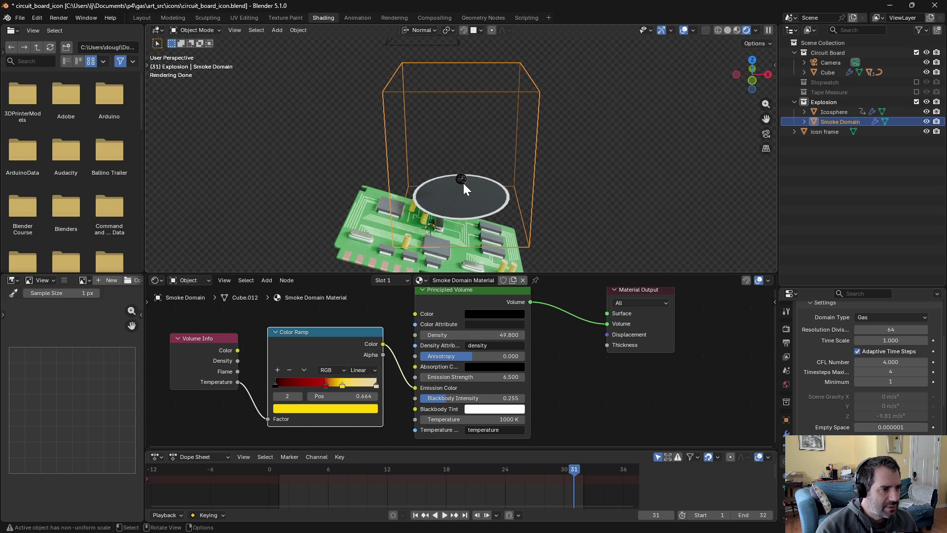
click(828, 112)
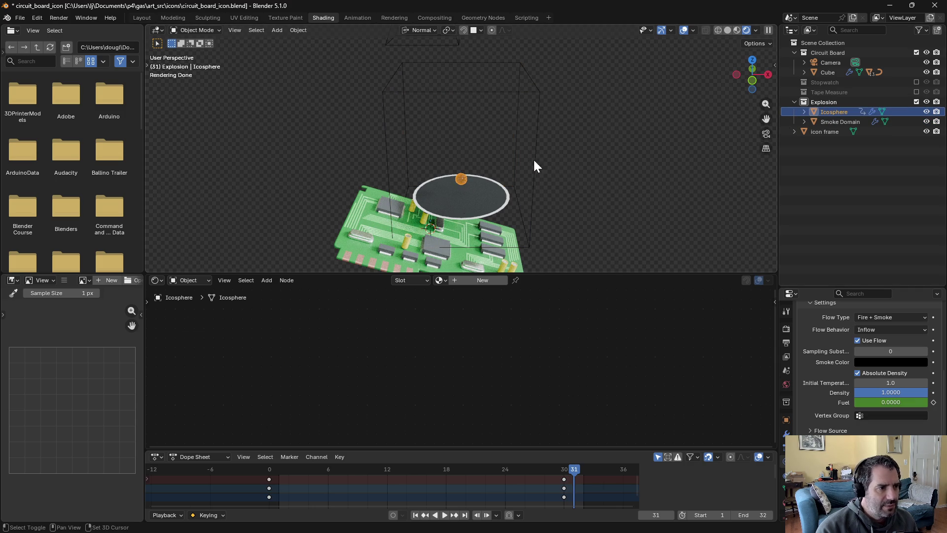
Snap the 3D cursor to the Icosphere, reselect the Smoke Domain, and use Global orientation with 3D Cursor pivot
key(shift+s)
click(545, 246)
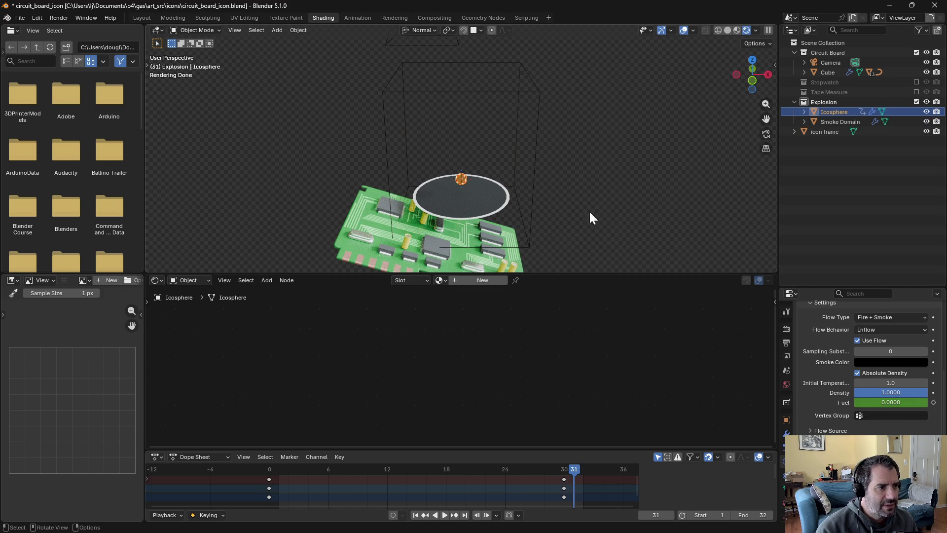
click(826, 123)
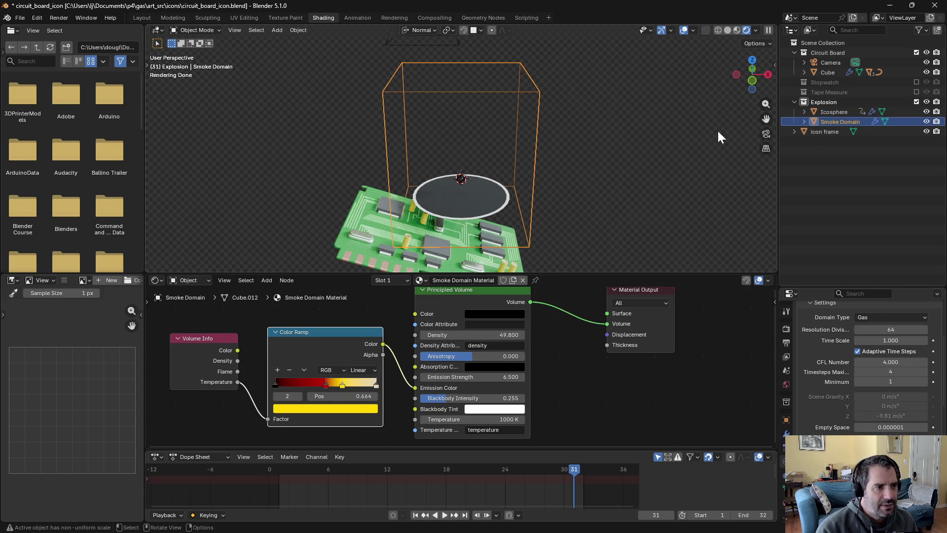
click(426, 29)
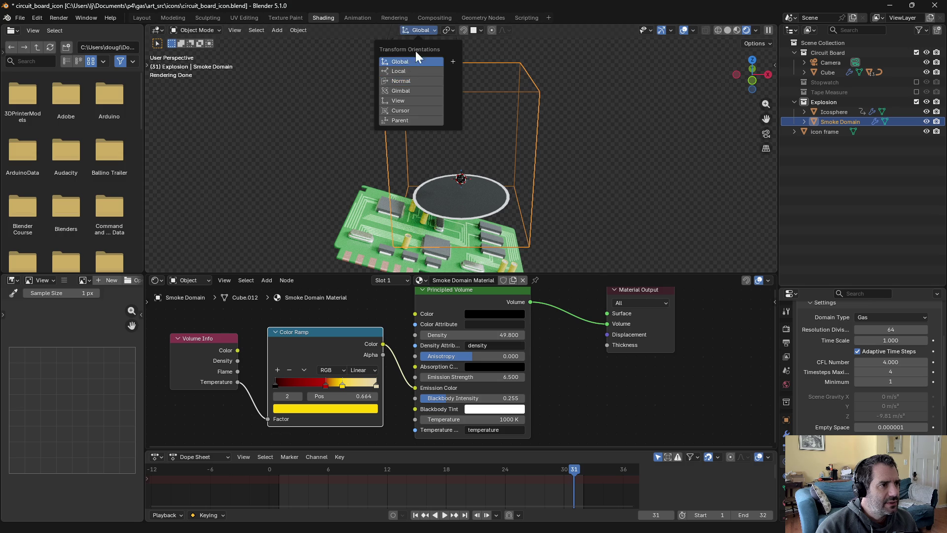
click(407, 61)
click(447, 30)
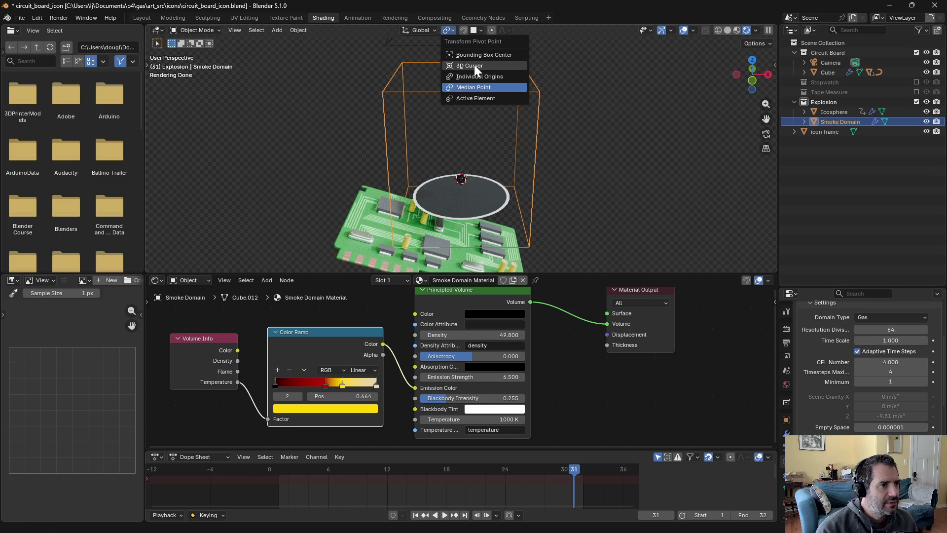
click(474, 64)
Rotate the Smoke Domain about -97° around the global X axis, then deselect it
mouse_move(613, 165)
middle_down()
mouse_move(558, 203)
mouse_move(590, 189)
mouse_move(613, 206)
mouse_move(626, 243)
middle_up()
key(r)
key(x)
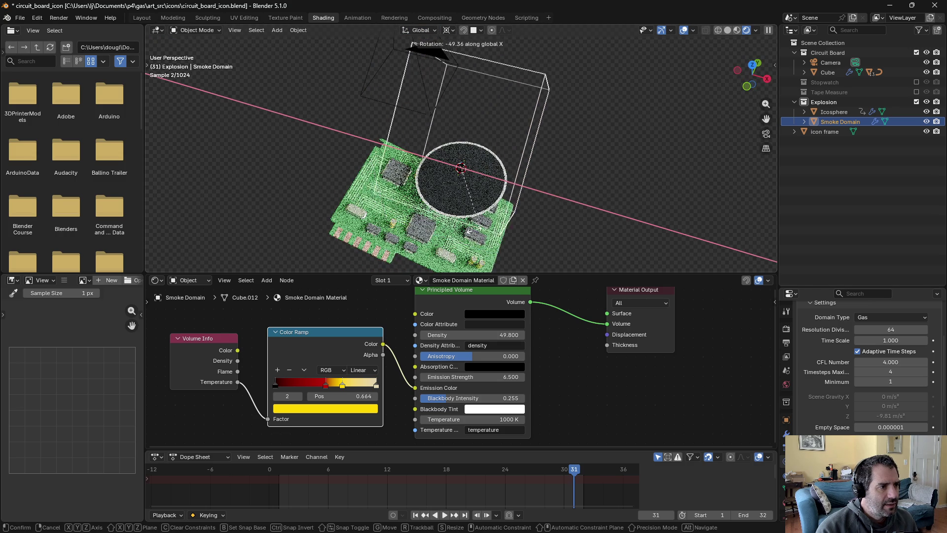
click(428, 226)
click(579, 169)
mouse_move(579, 170)
middle_down()
mouse_move(507, 182)
mouse_move(538, 150)
mouse_move(557, 148)
middle_up()
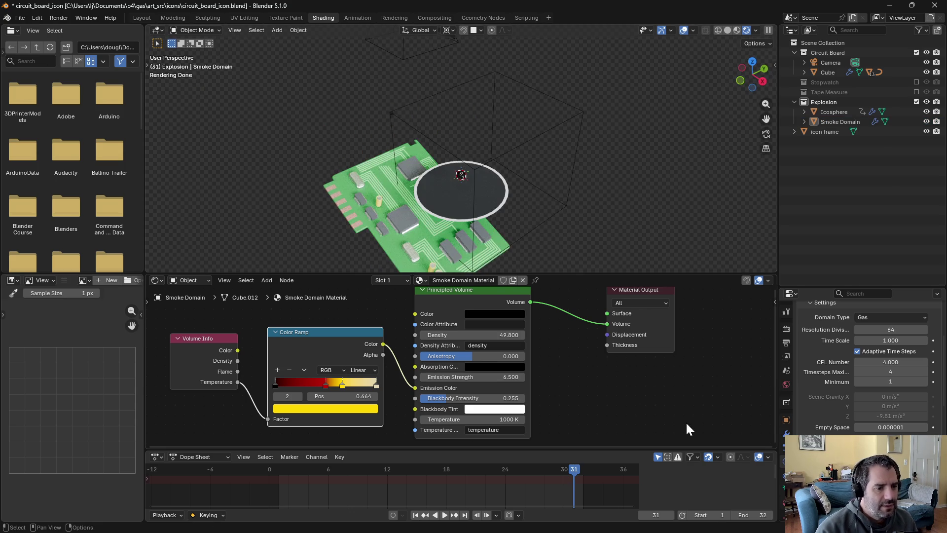
Rewind and replay the tilted smoke simulation to watch the plume rise
click(415, 515)
click(445, 515)
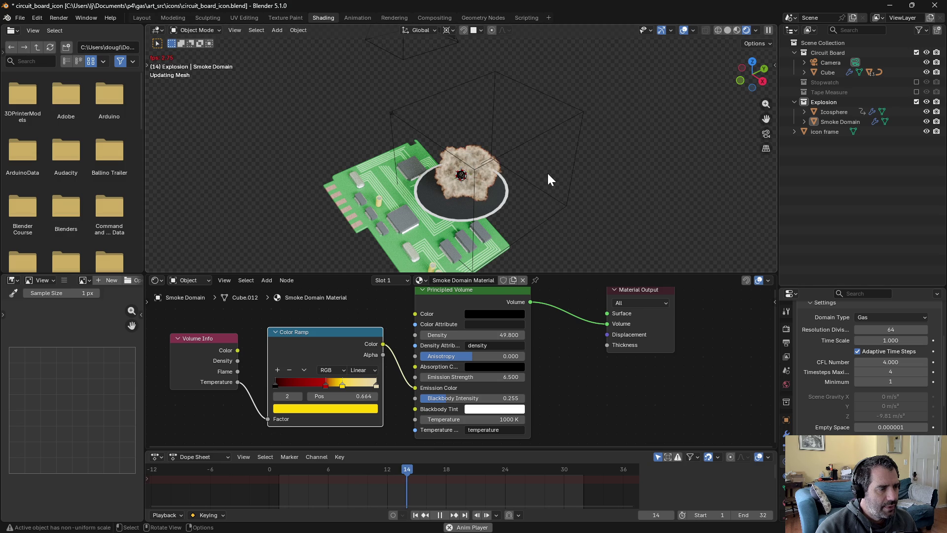
mouse_move(585, 226)
middle_down()
mouse_move(550, 187)
mouse_move(572, 183)
middle_up()
key(space)
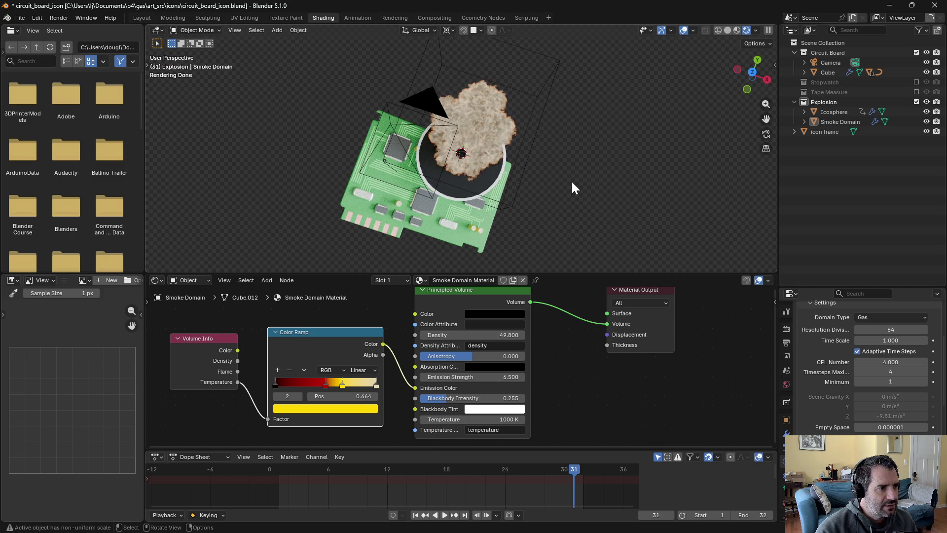
click(444, 515)
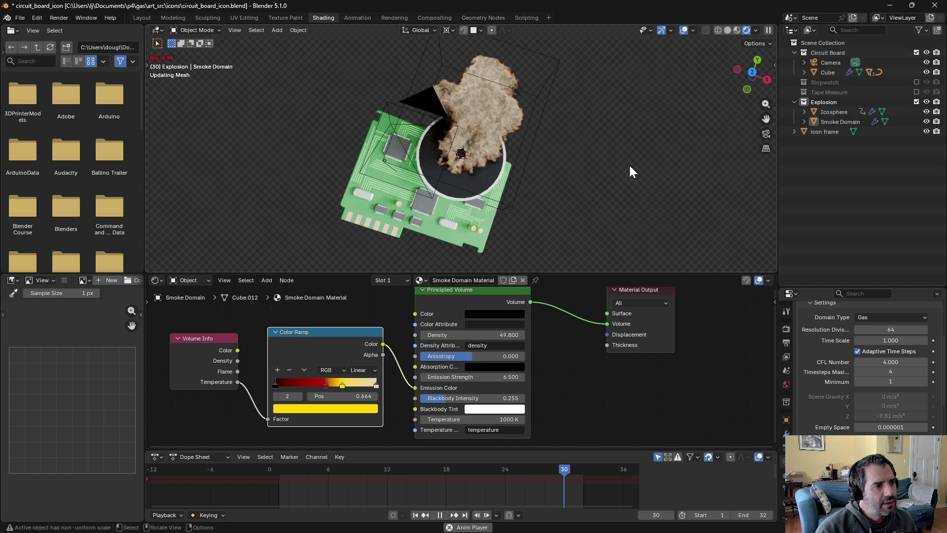
click(438, 516)
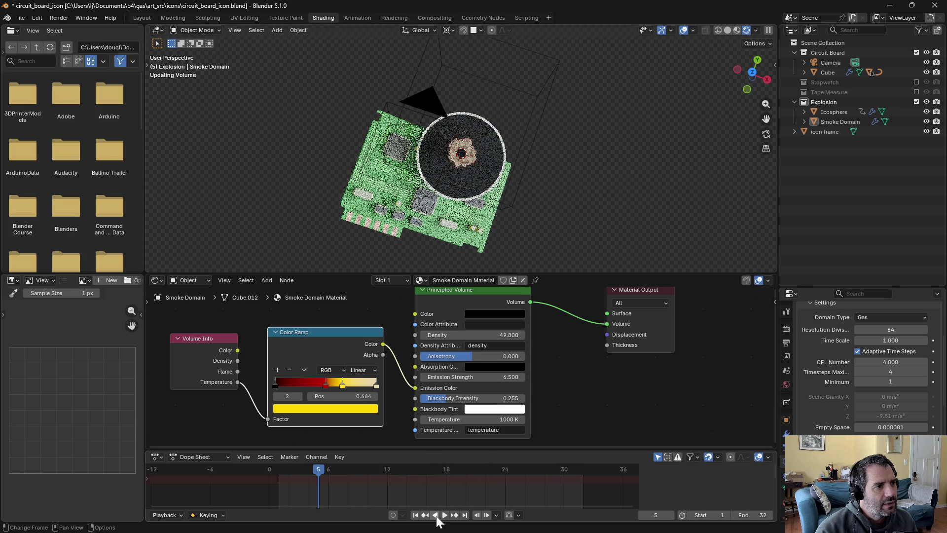
Move to frame 29, switch to the camera view, and render the frame with F12
drag(459, 469, 557, 470)
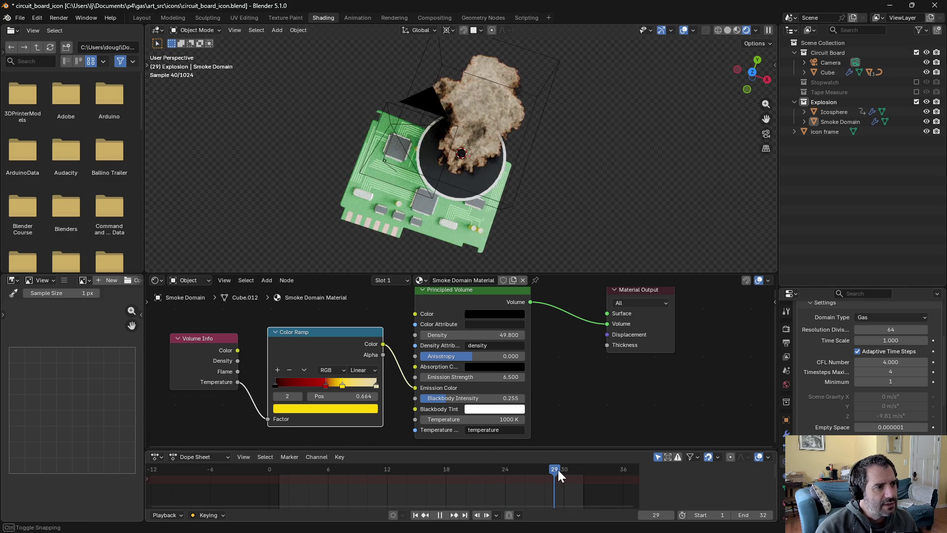
key(KP_0)
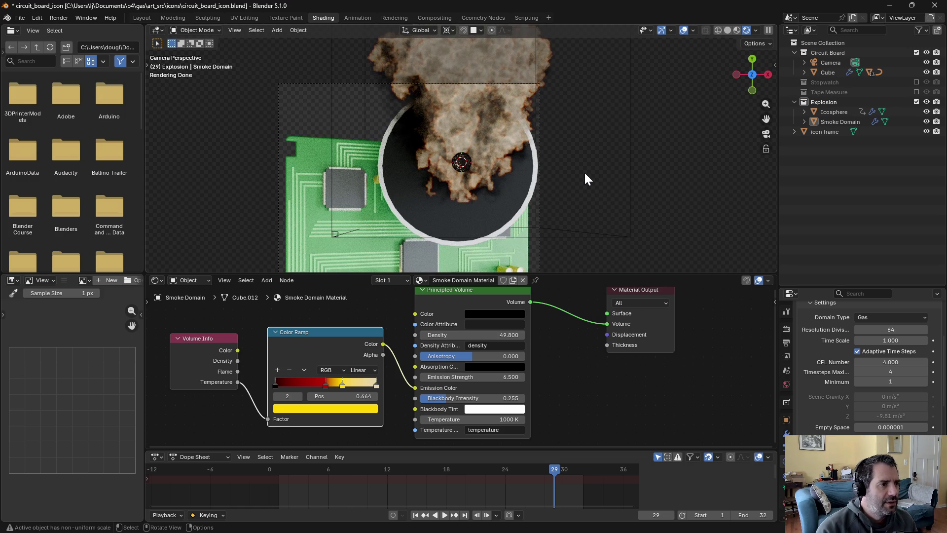
key(F12)
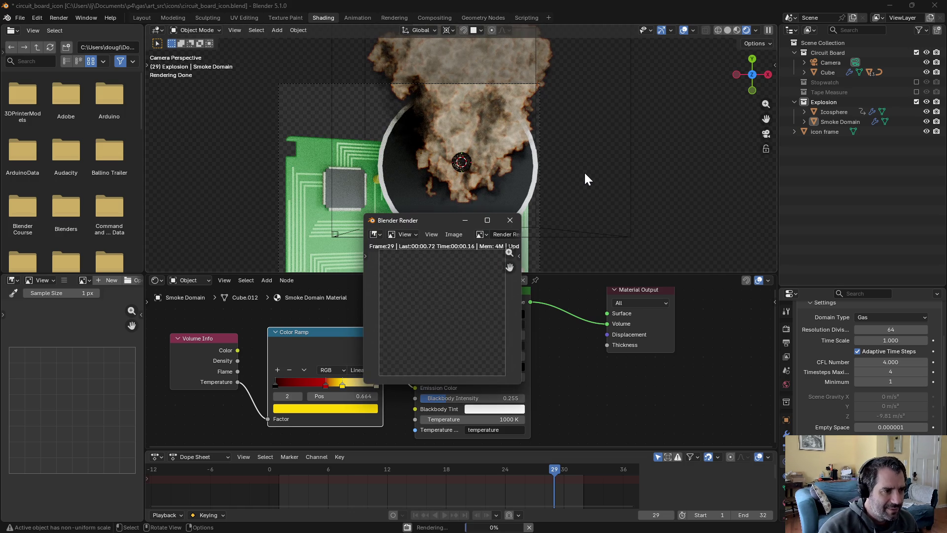
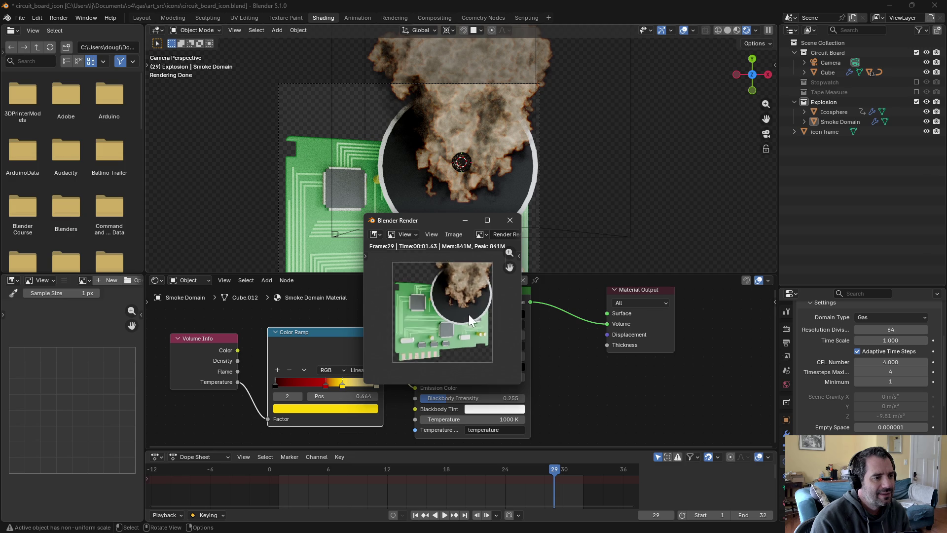
Close the render preview and advance the timeline to frame 31
scroll(468, 315, down, 3)
scroll(469, 316, up, 3)
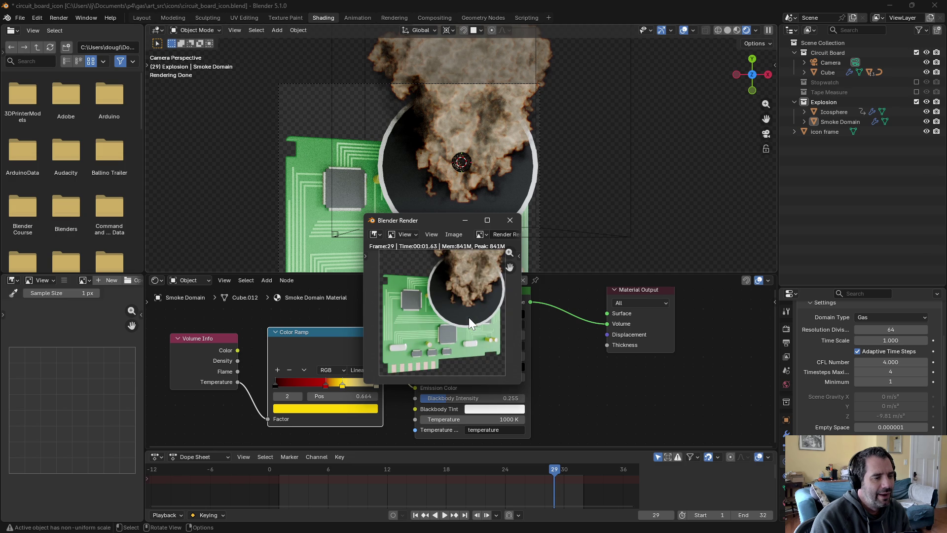
click(510, 220)
drag(554, 469, 573, 469)
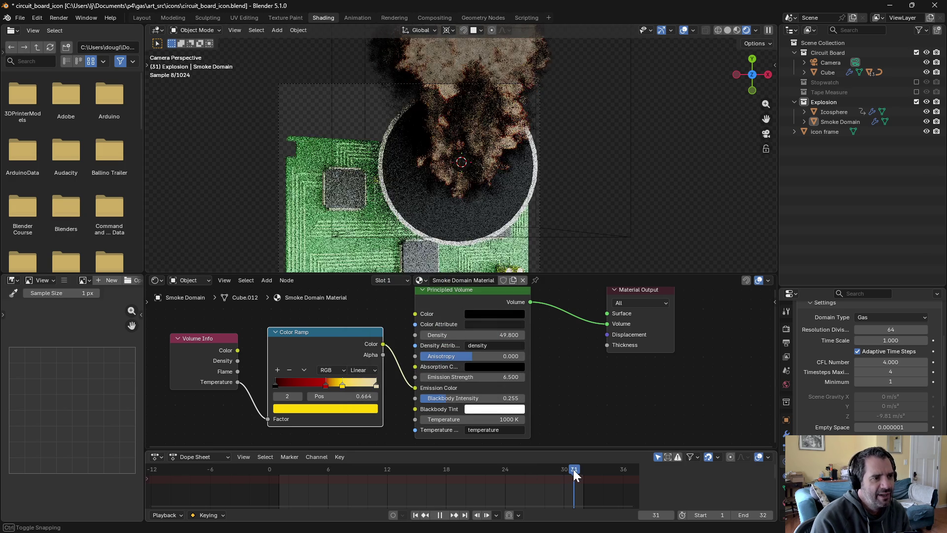
Orbit away, return to the camera view with Numpad 0, and select the Smoke Domain
mouse_move(665, 84)
middle_down()
mouse_move(667, 147)
mouse_move(657, 180)
mouse_move(661, 143)
middle_up()
key(KP_0)
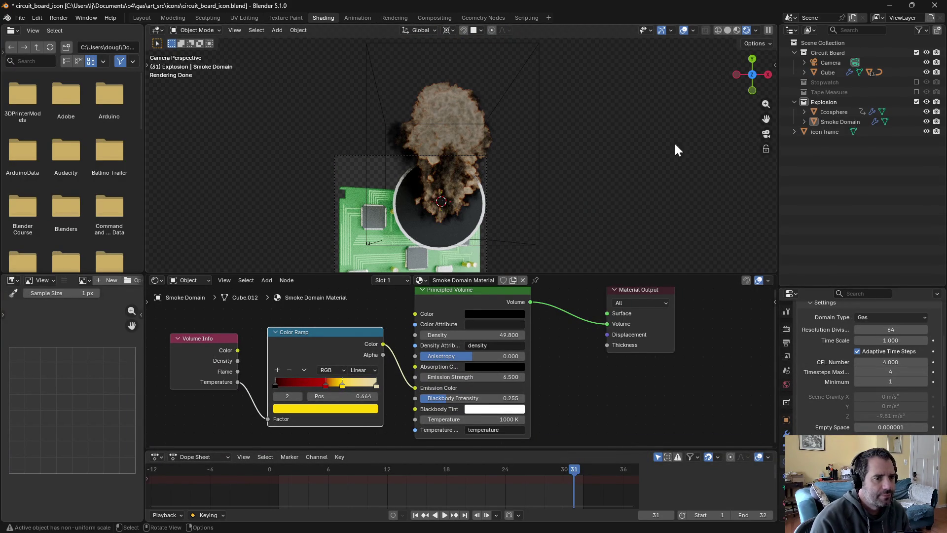
click(852, 123)
Scale the Smoke Domain down around its centre, then play the smoke animation to frame 27
key(s)
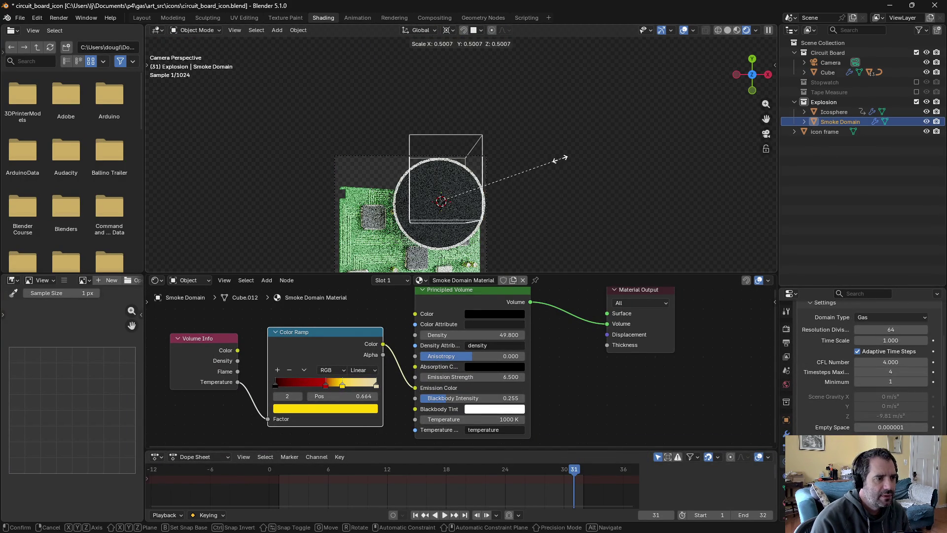
click(538, 163)
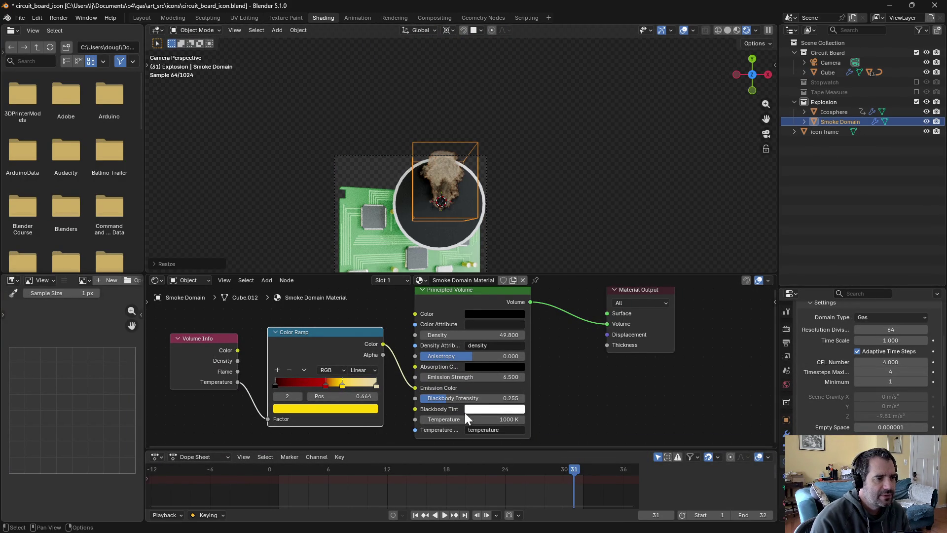
click(446, 515)
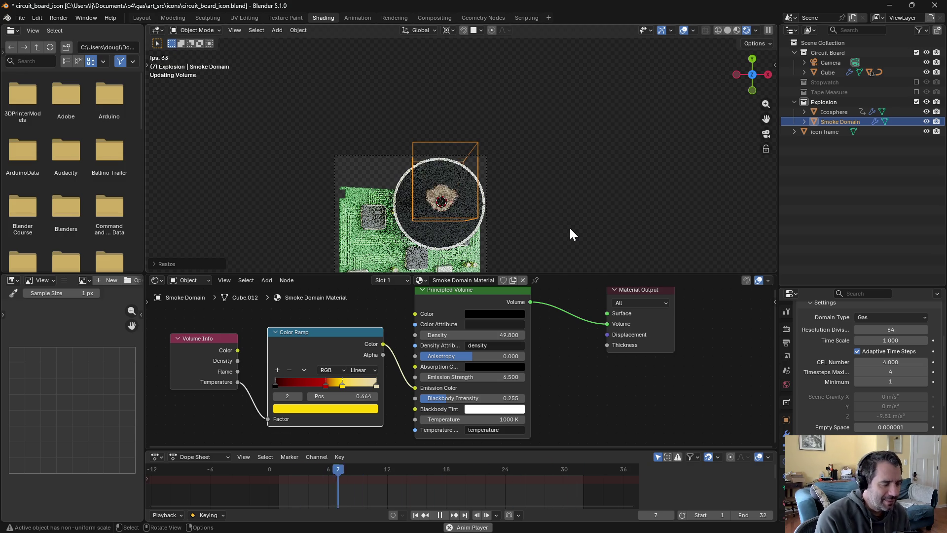
click(439, 516)
Scrub back through the earlier frames to frame 14 and stop playback, adjusting the camera view
scroll(510, 203, up, 5)
scroll(571, 230, down, 2)
mouse_move(587, 237)
shift+middle_down()
mouse_move(605, 138)
mouse_move(582, 150)
shift+middle_up()
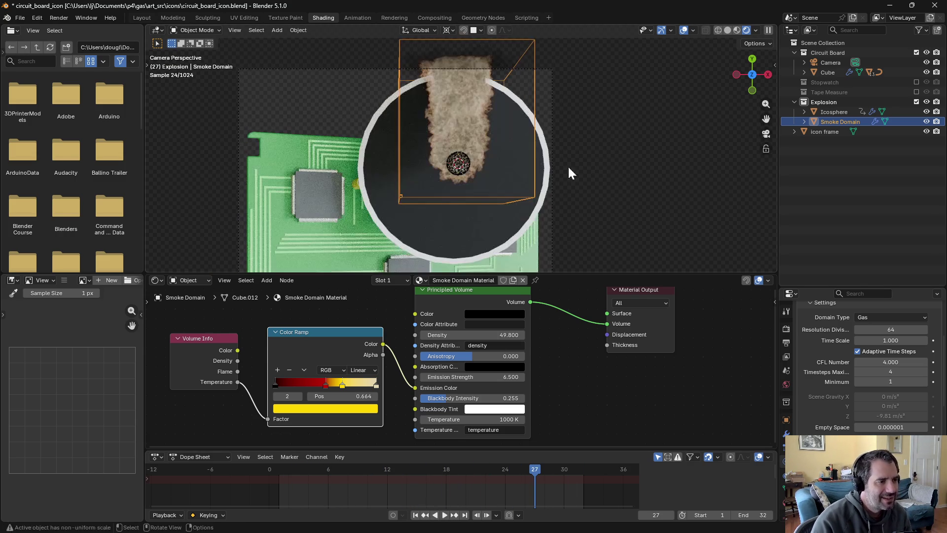
drag(570, 470, 338, 448)
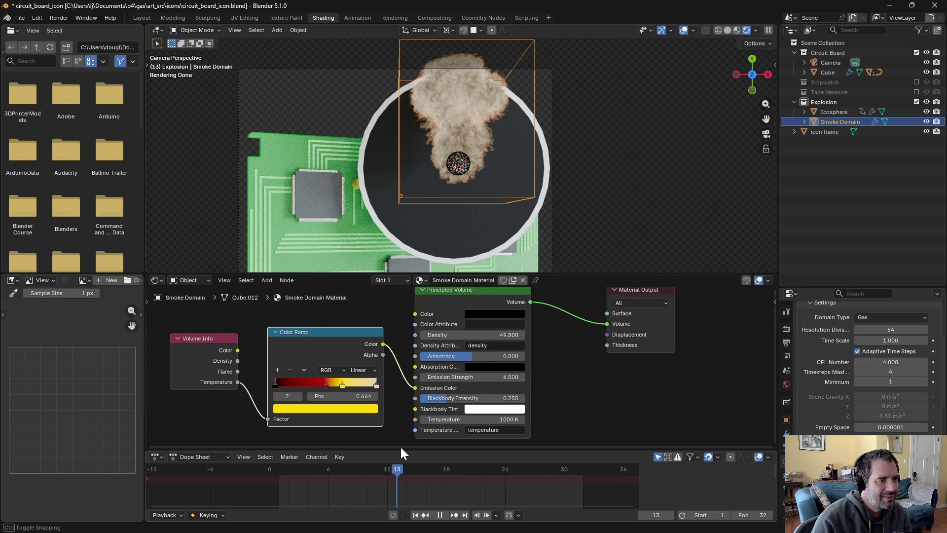
key(space)
shift+middle_drag(625, 177, 635, 190)
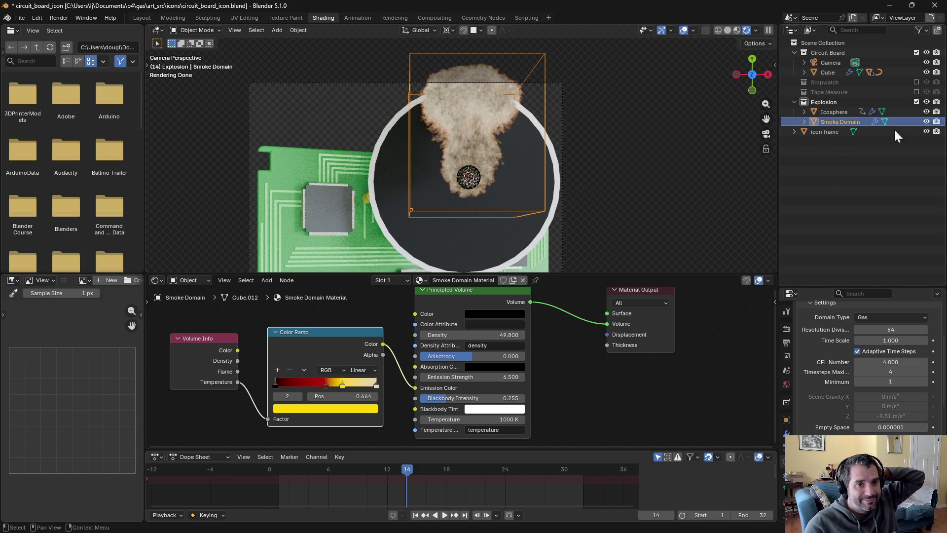
click(916, 92)
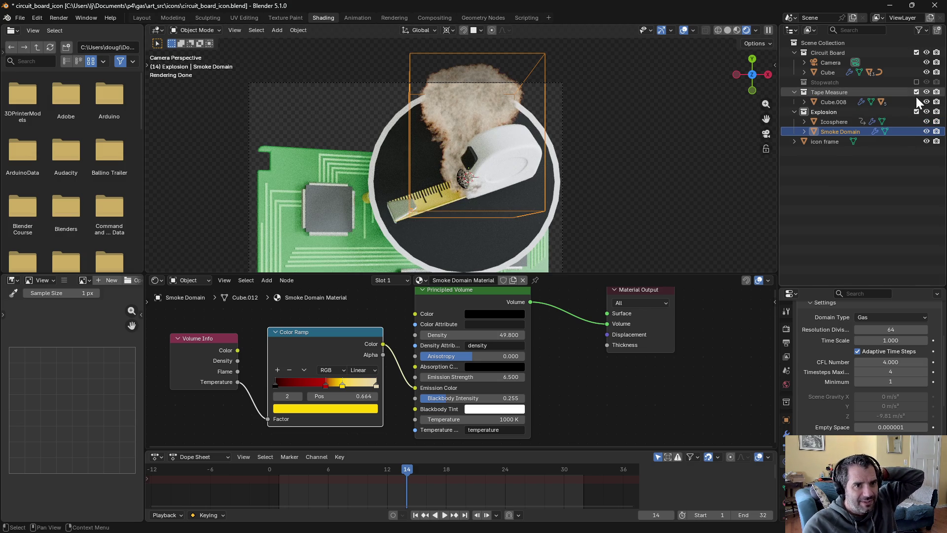
Hide Tape Measure, move the Icosphere and Smoke Domain lower into the circle, and render frame 14
click(917, 93)
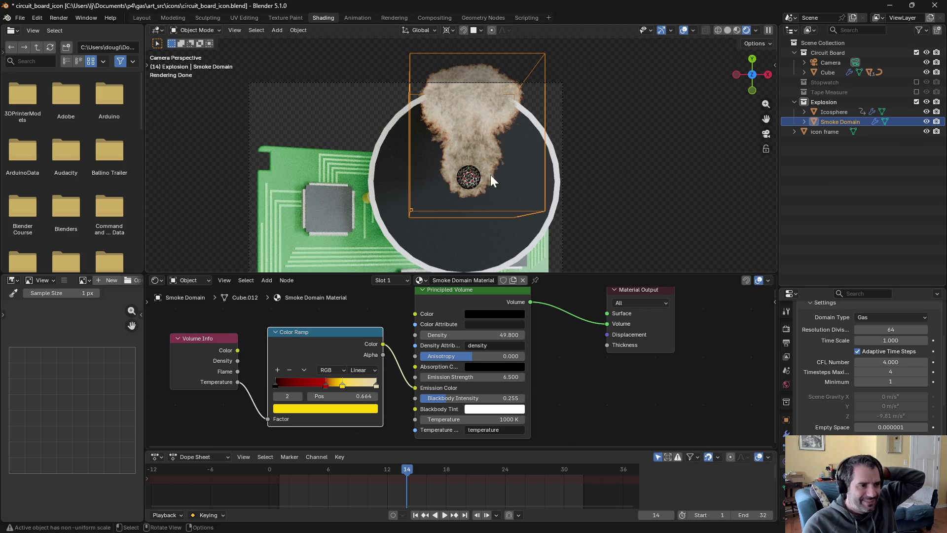
shift+click(837, 115)
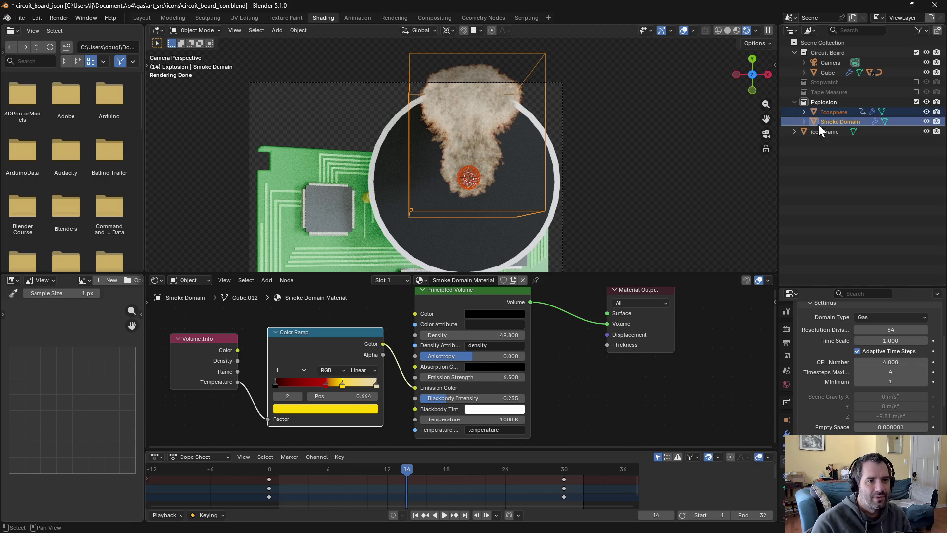
key(g)
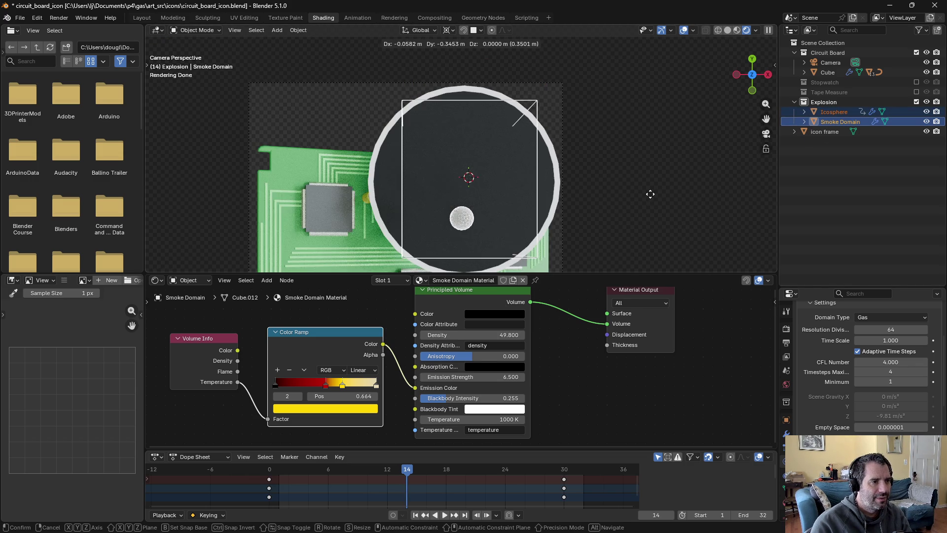
click(661, 194)
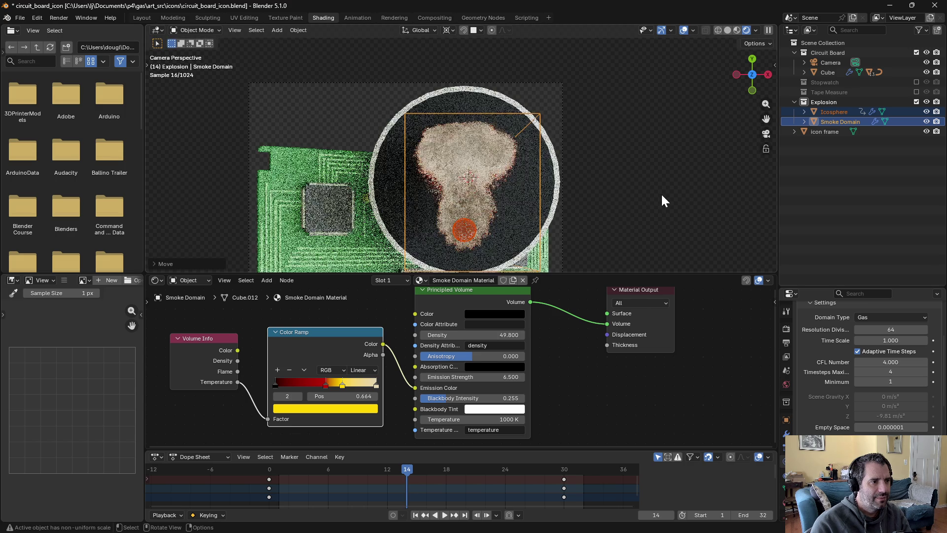
click(661, 193)
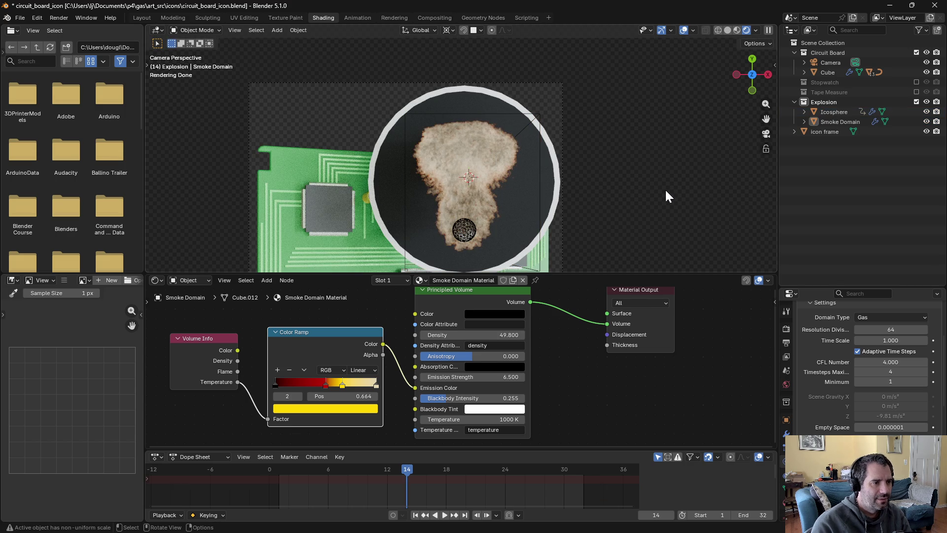
key(F12)
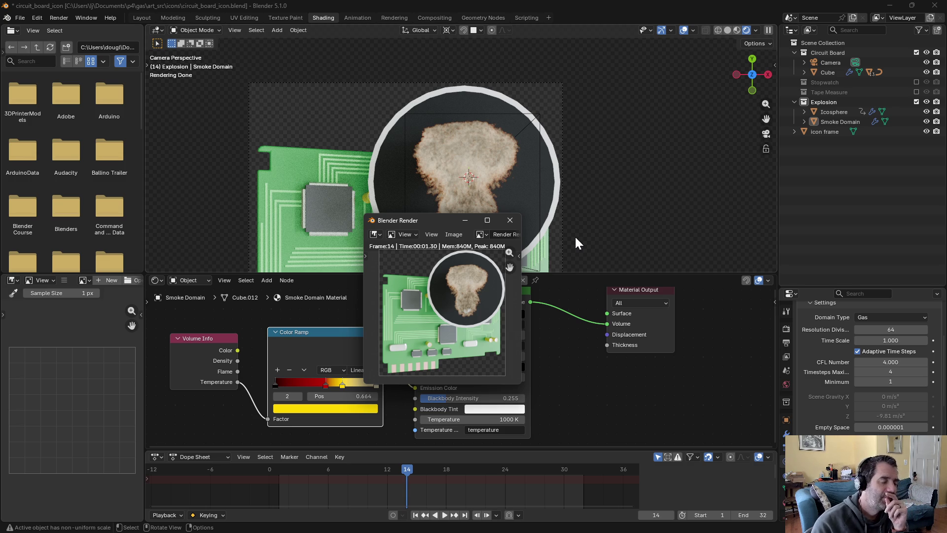
Start saving the frame 14 render and browse up from Gameplay into the blocks folder
scroll(418, 351, down, 5)
scroll(421, 353, up, 4)
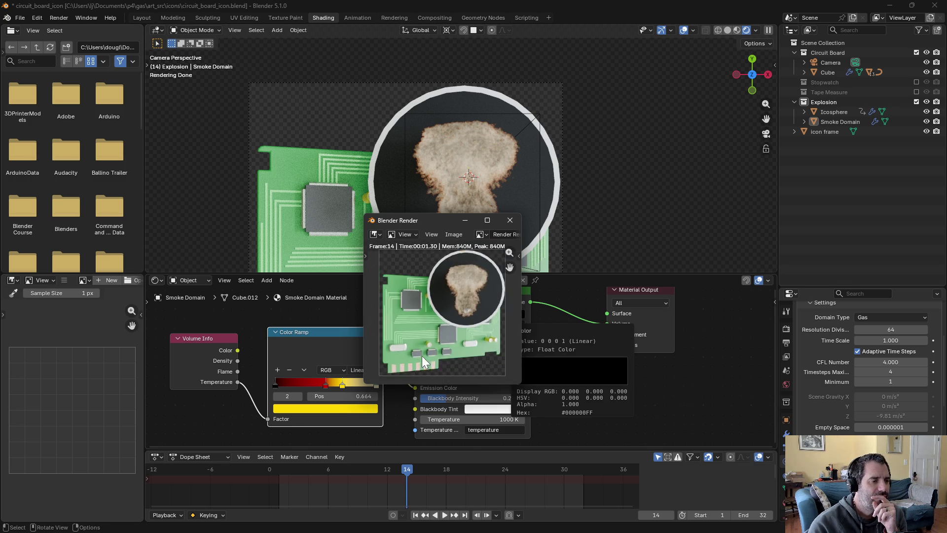
click(456, 234)
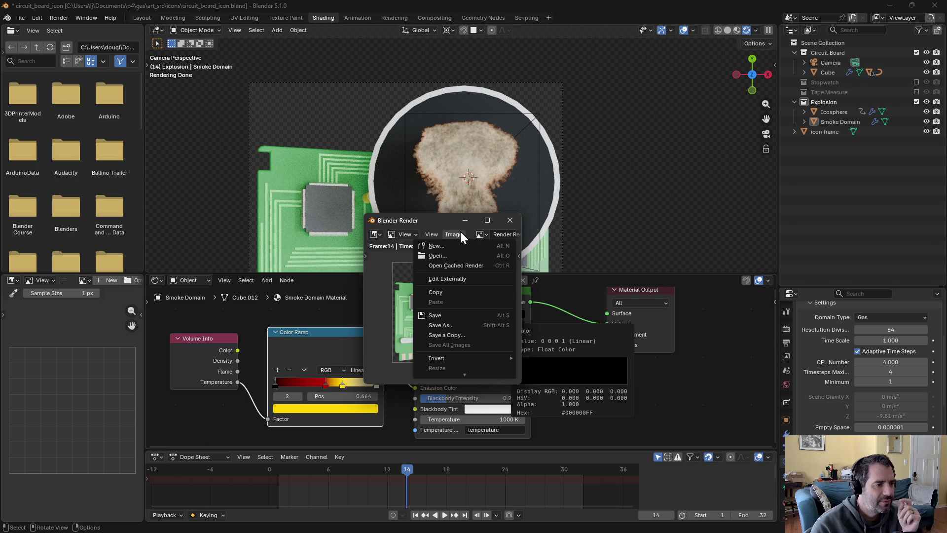
click(456, 323)
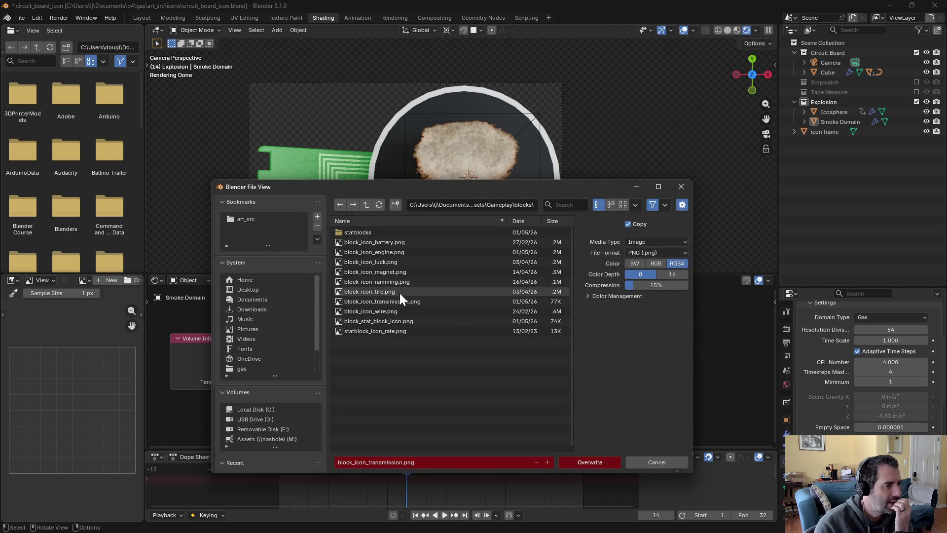
click(366, 205)
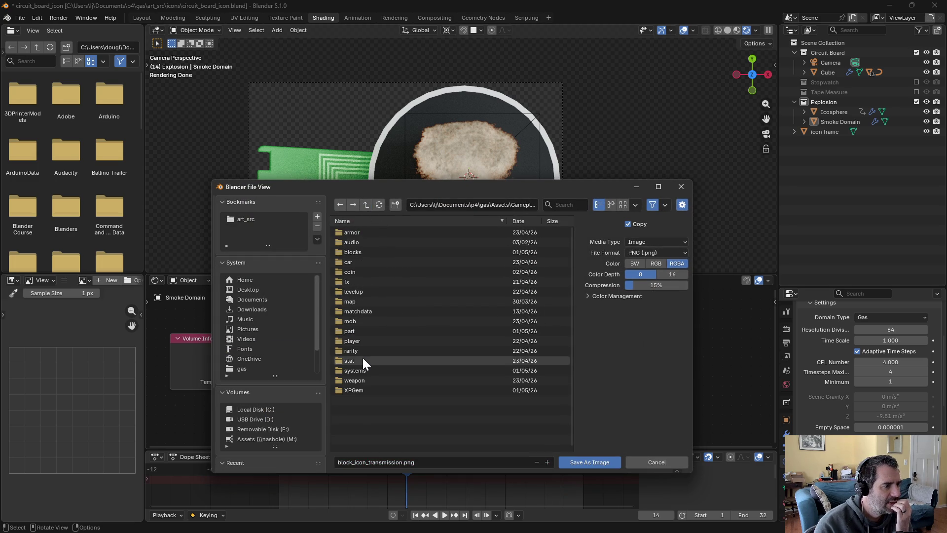
click(364, 251)
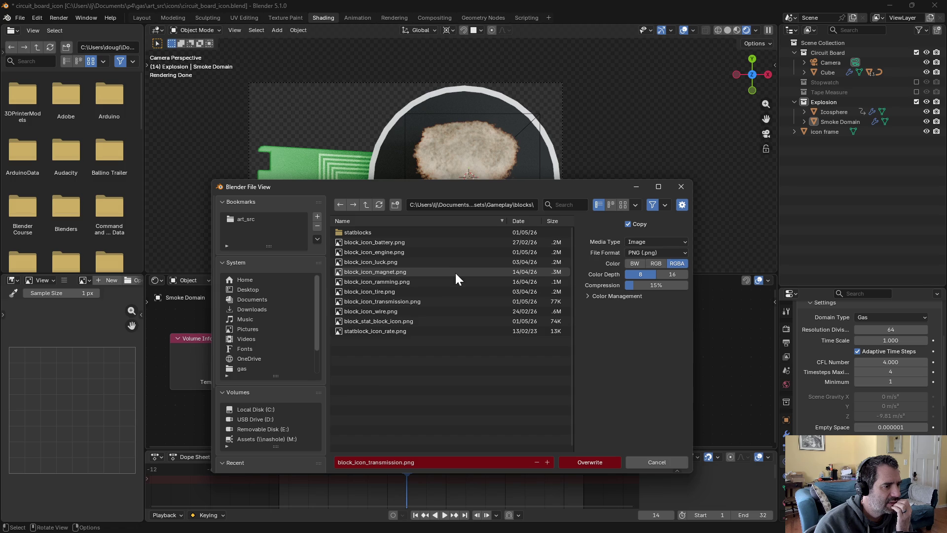
Save it as statblock_icon_damage.png, close the render window, and exclude the Explosion collection
click(383, 464)
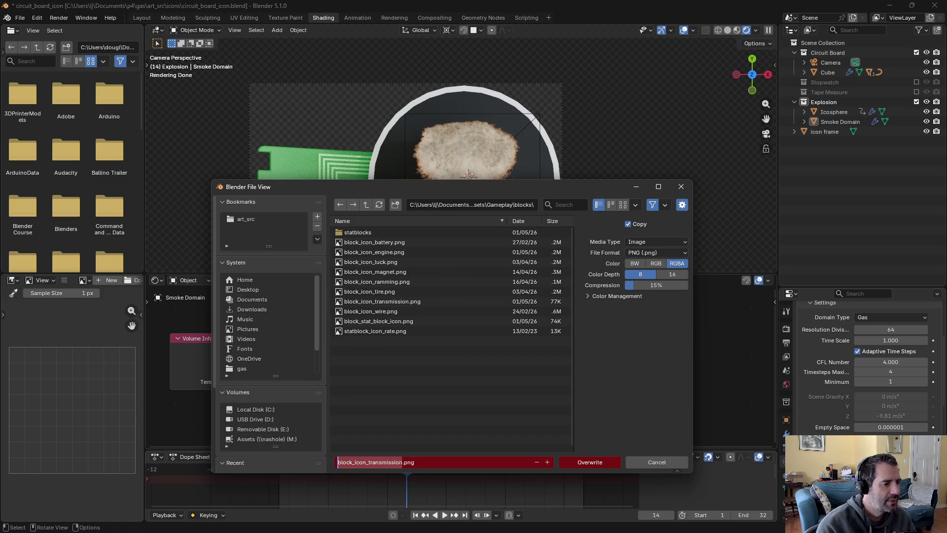
text(stat)
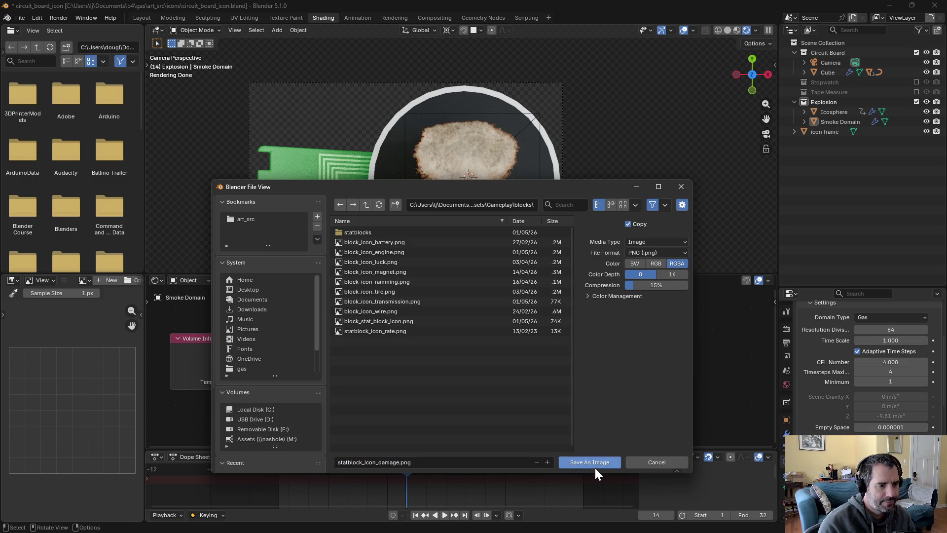
click(595, 466)
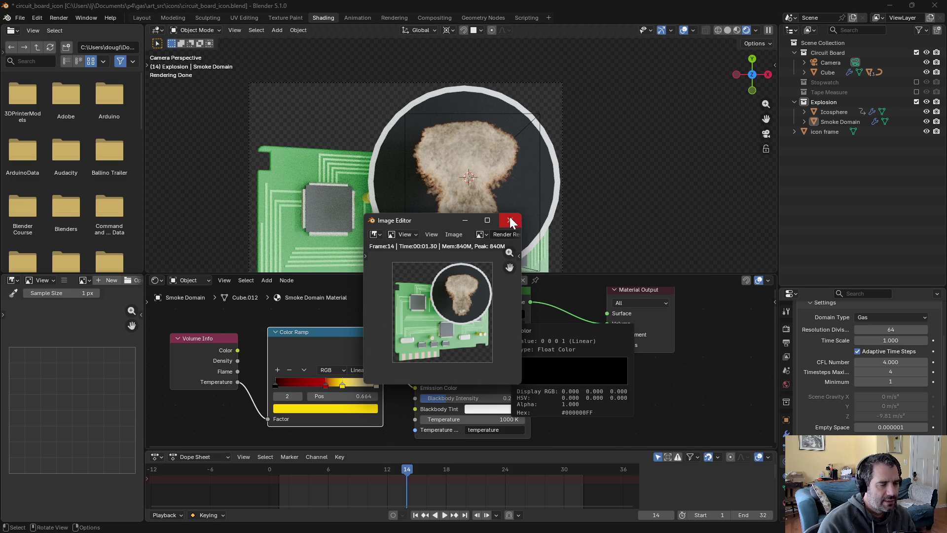
click(510, 222)
click(916, 101)
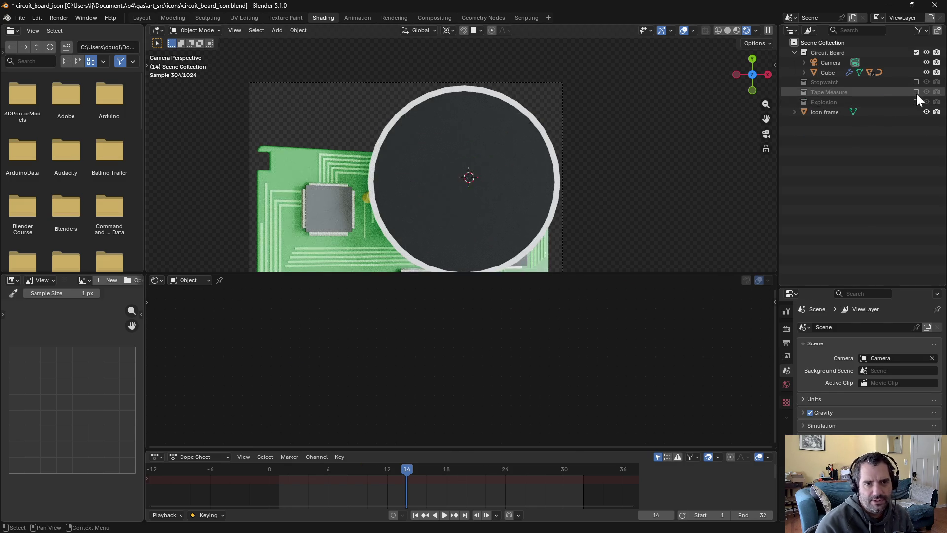
Show the Tape Measure collection, render it, and start saving with statblock_icon_damage.png as the name
click(916, 92)
key(F12)
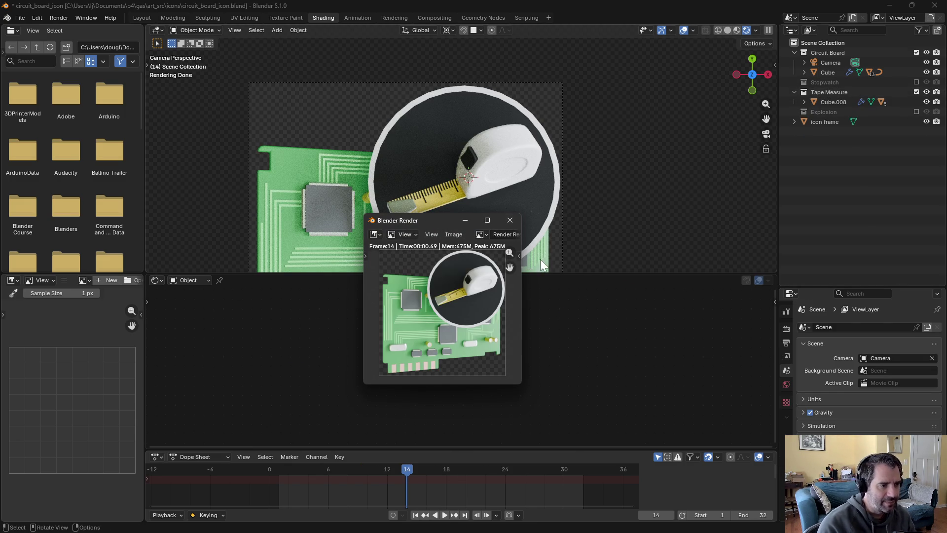
click(454, 234)
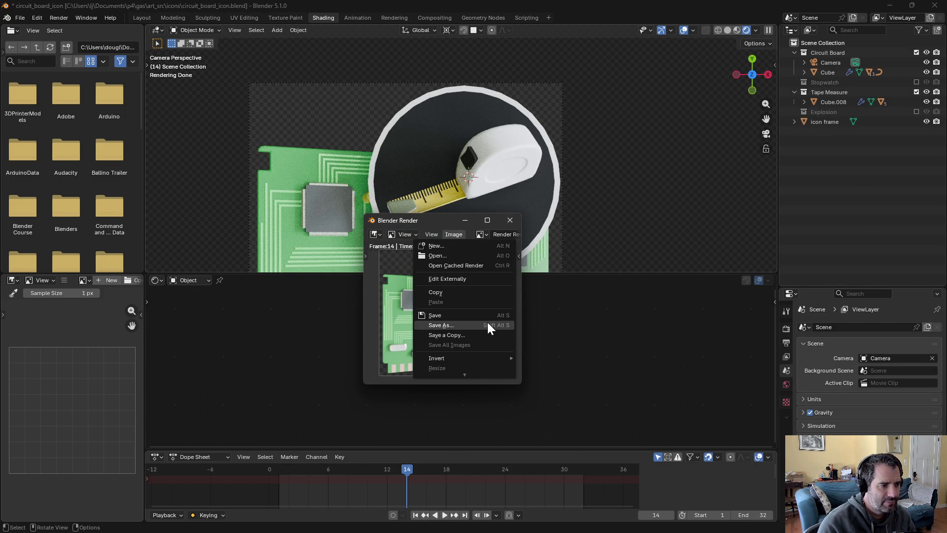
click(487, 322)
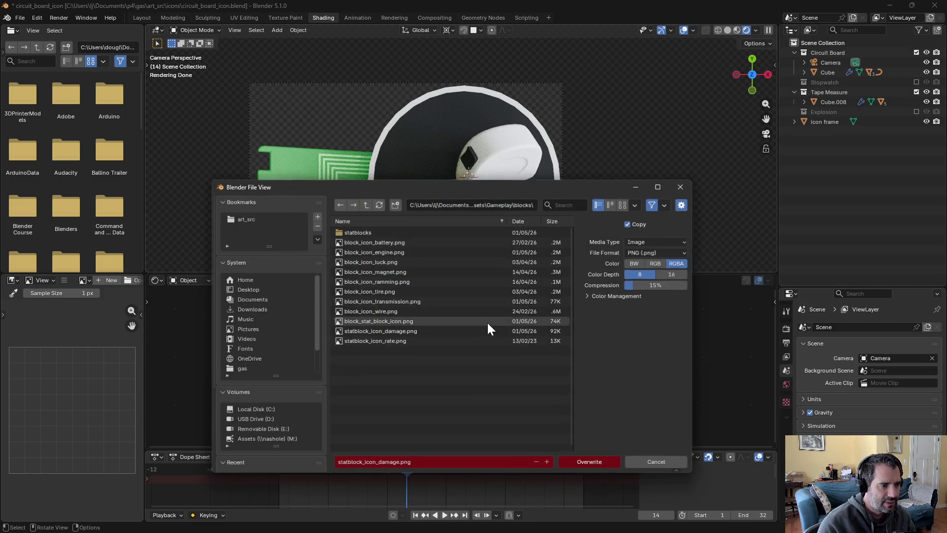
click(396, 335)
Save the render as statblock_icon_range.png, then hide Tape Measure and show Stopwatch
click(399, 460)
click(399, 460)
key(BackSpace)
key(BackSpace)
key(BackSpace)
text(range)
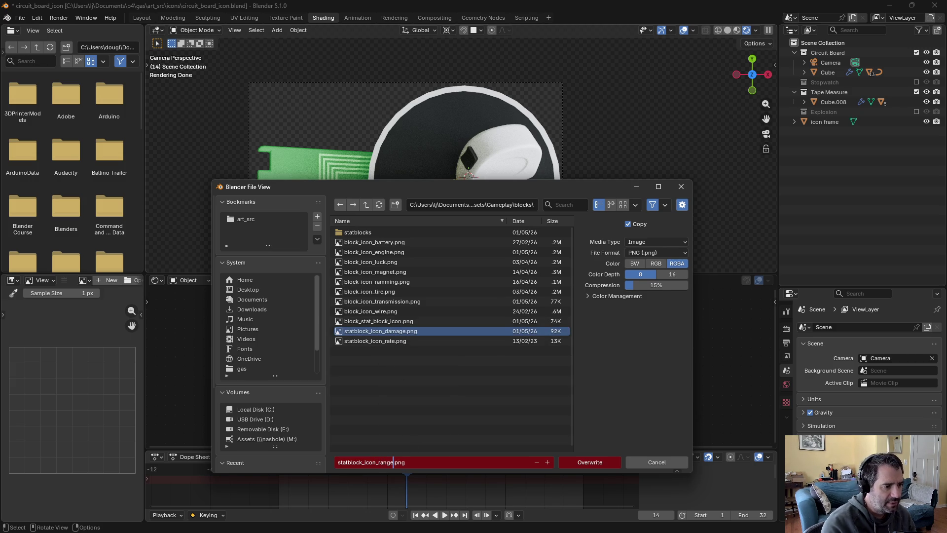
key(Return)
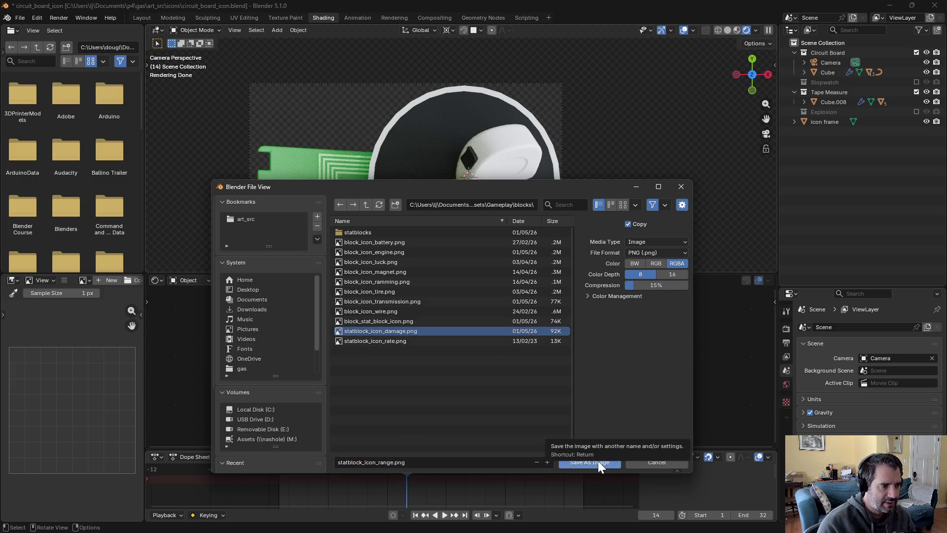
click(598, 461)
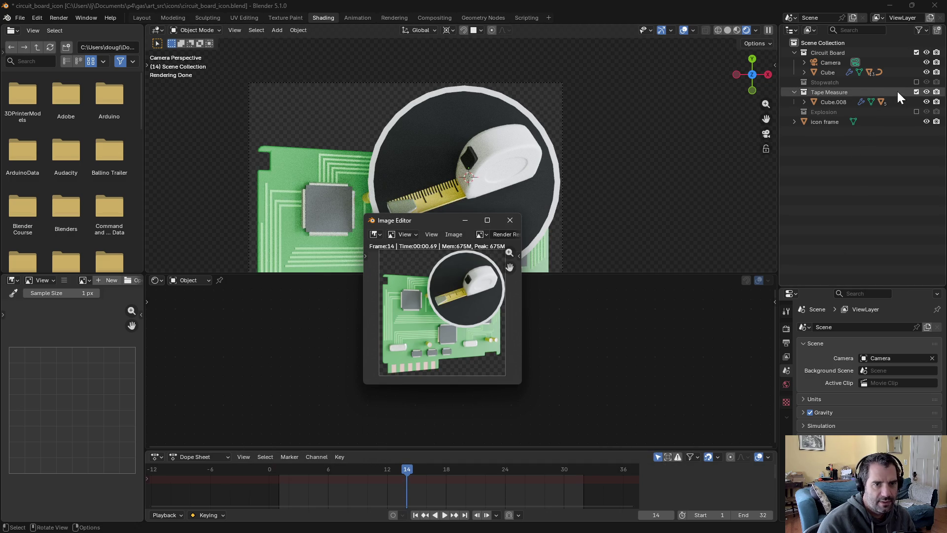
click(917, 91)
click(917, 81)
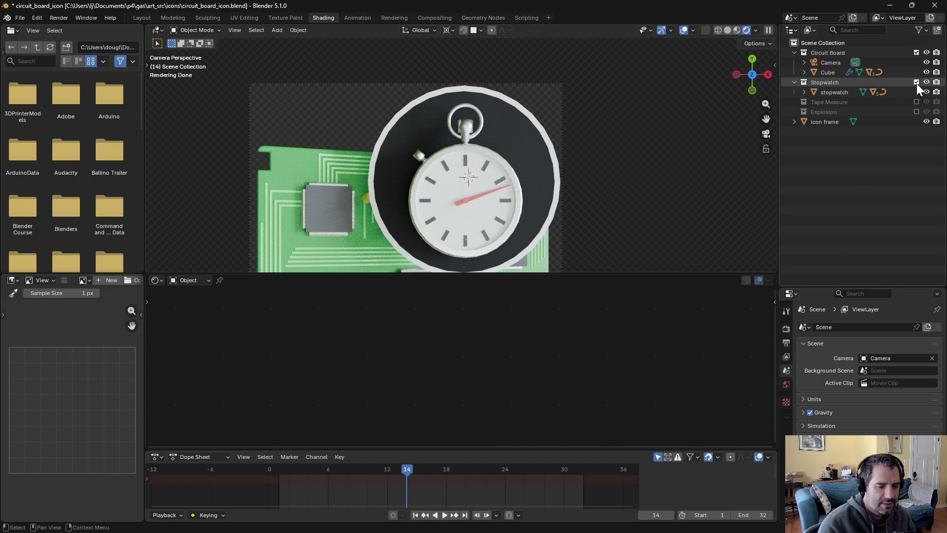
Render the stopwatch, overwrite statblock_icon_rate.png, close the render window, and save the blend file
key(F12)
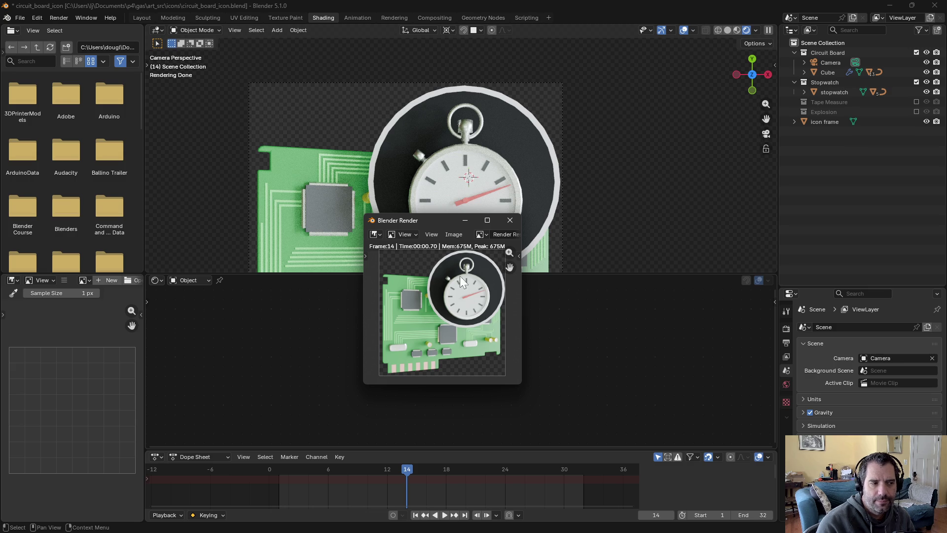
click(454, 234)
click(465, 323)
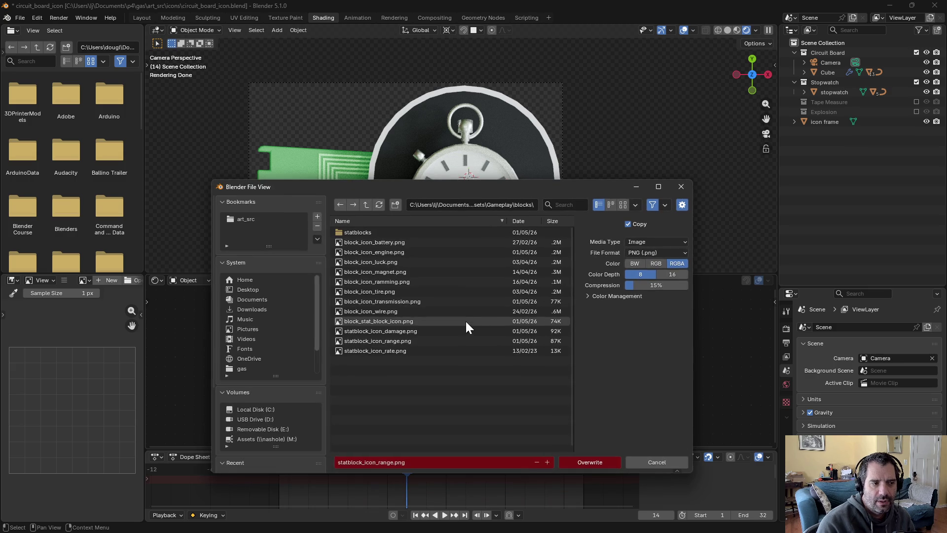
click(380, 350)
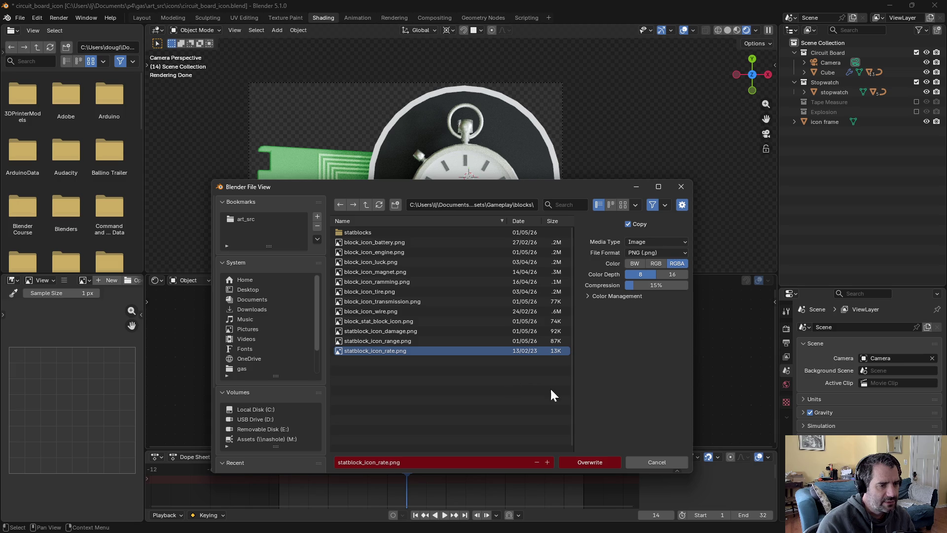
click(589, 461)
click(509, 221)
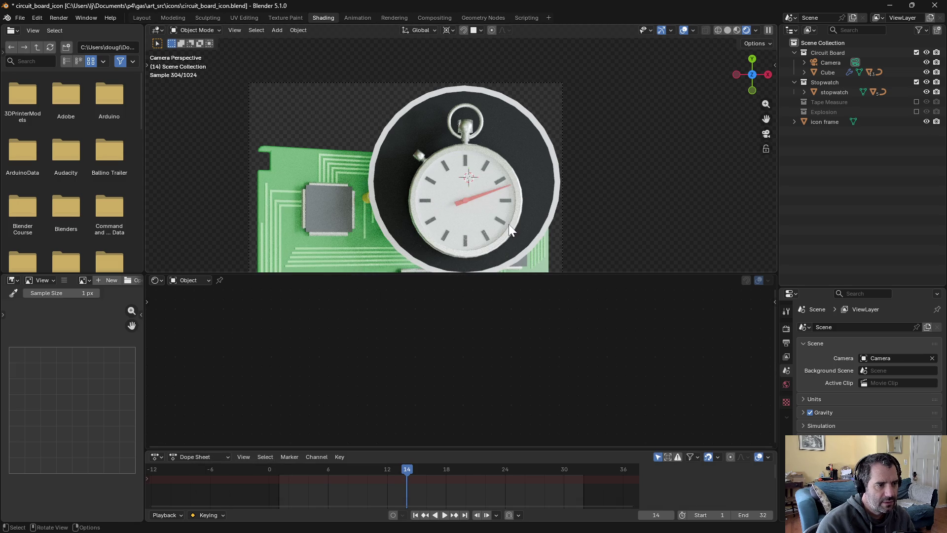
key(ctrl+s)
Switch to Unity, start Play mode, and fit the Molotov Cocktail onto the car's right slot
key(alt+Tab)
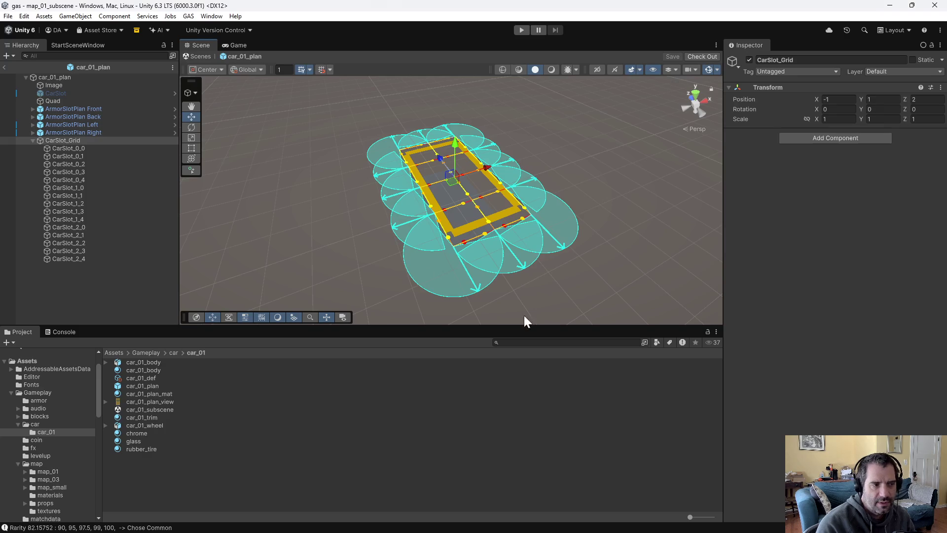
click(517, 30)
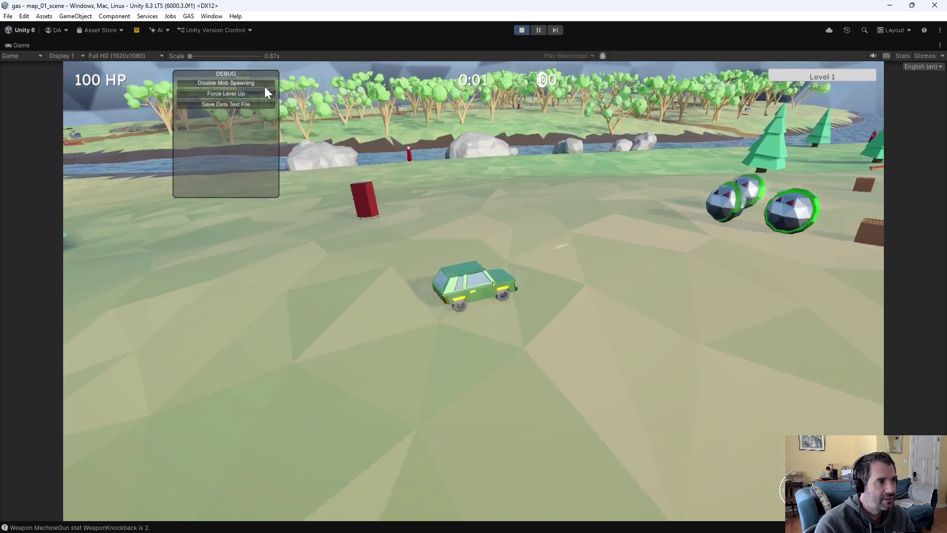
click(256, 90)
mouse_move(255, 94)
mouse_down()
mouse_move(276, 135)
mouse_move(275, 122)
mouse_move(515, 292)
mouse_up()
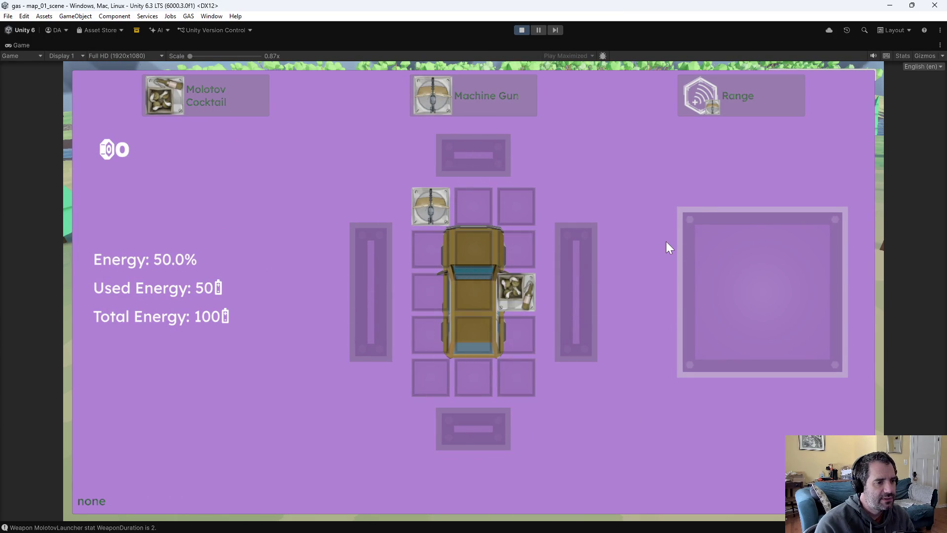
key(Tab)
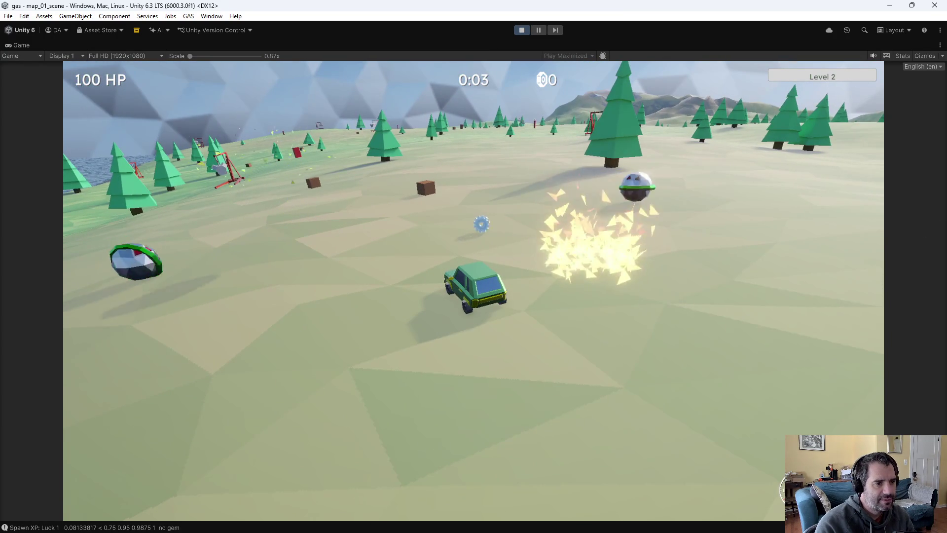
key(a)
key(a)
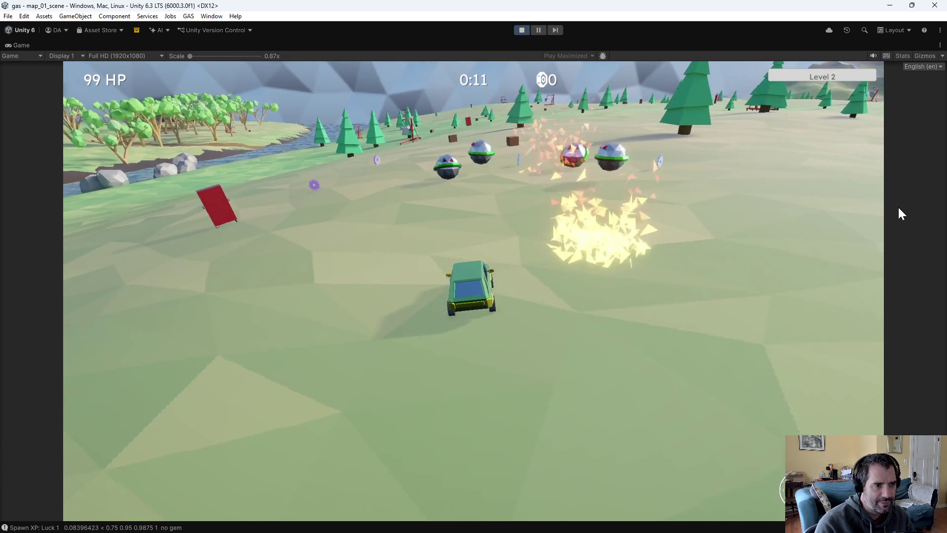
Force level-ups to pick Knockback and Fuzzy Dice, fit a Grenade Launcher on the left slot, then stop
key(F1)
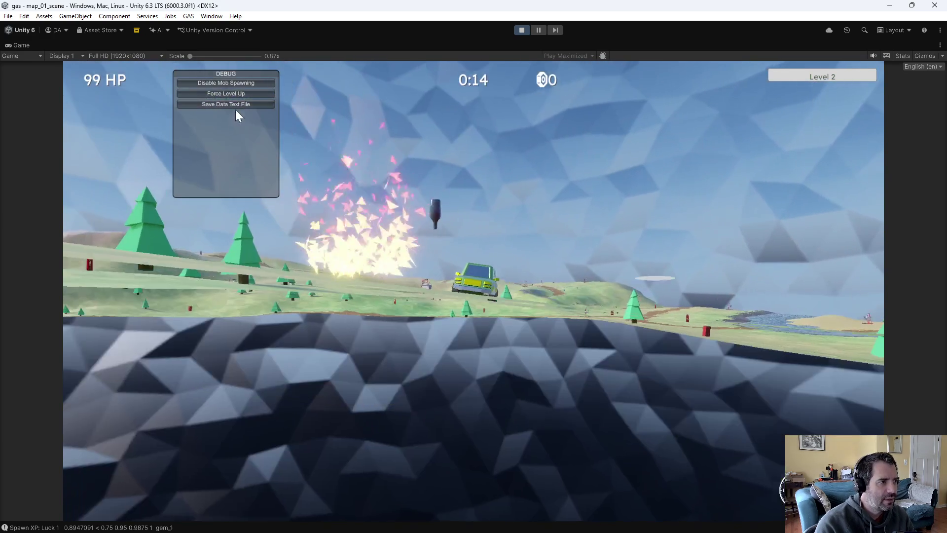
click(242, 94)
click(244, 101)
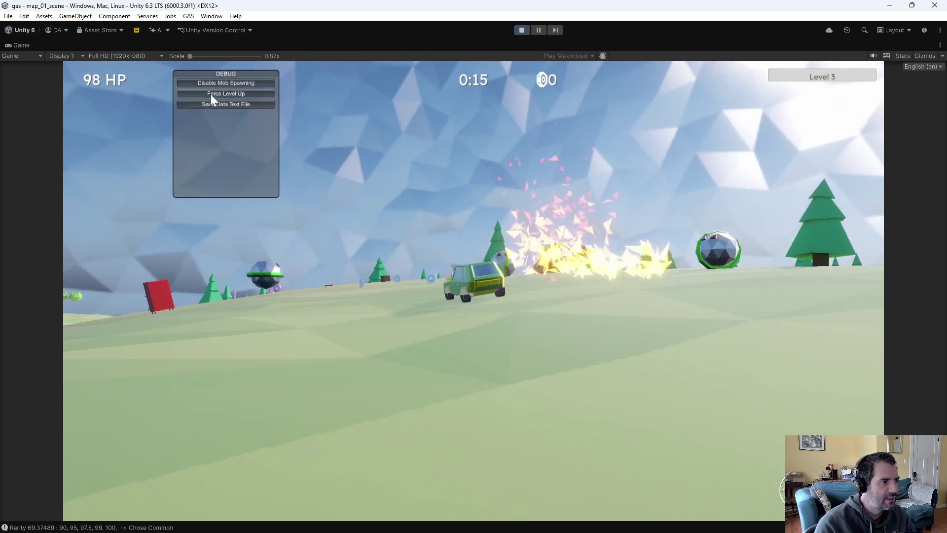
click(210, 94)
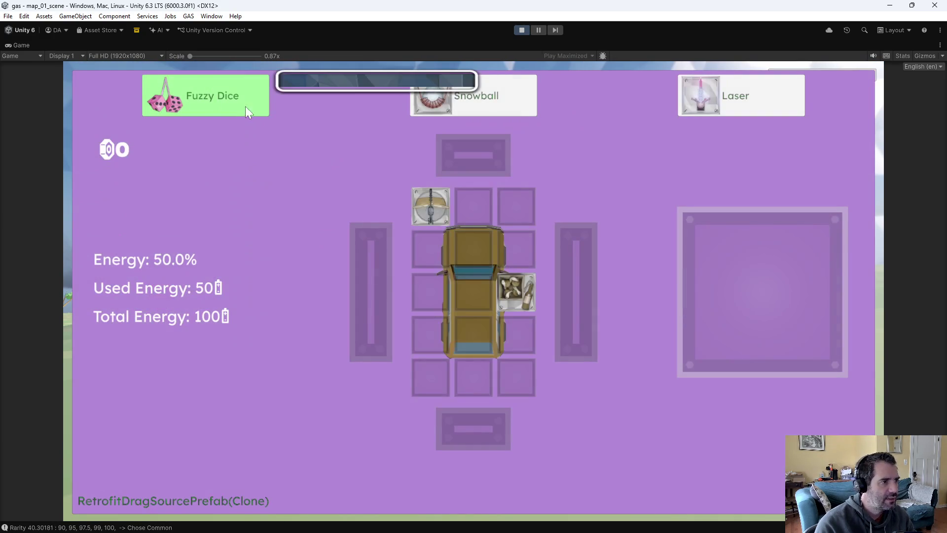
click(210, 94)
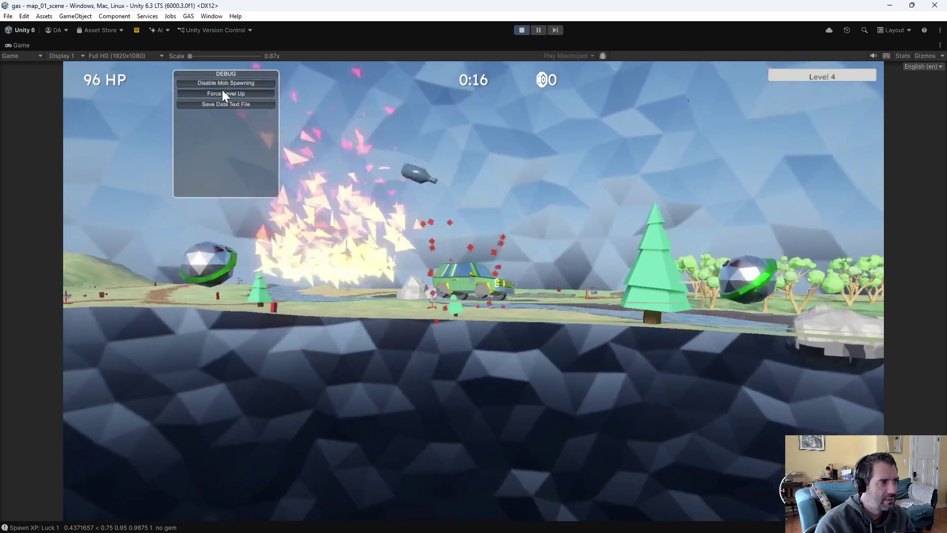
click(222, 91)
mouse_move(222, 91)
mouse_down()
mouse_move(220, 101)
mouse_move(407, 282)
mouse_move(428, 291)
mouse_up()
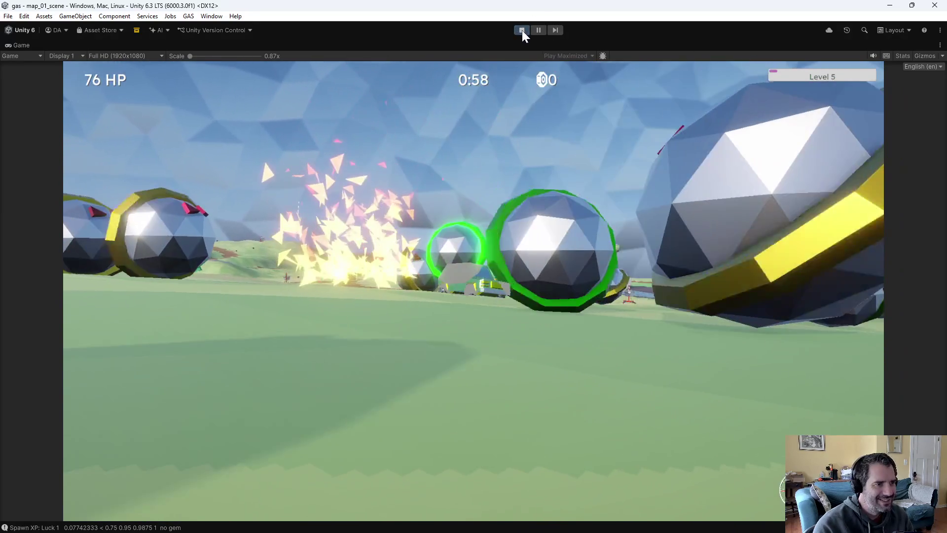
click(521, 30)
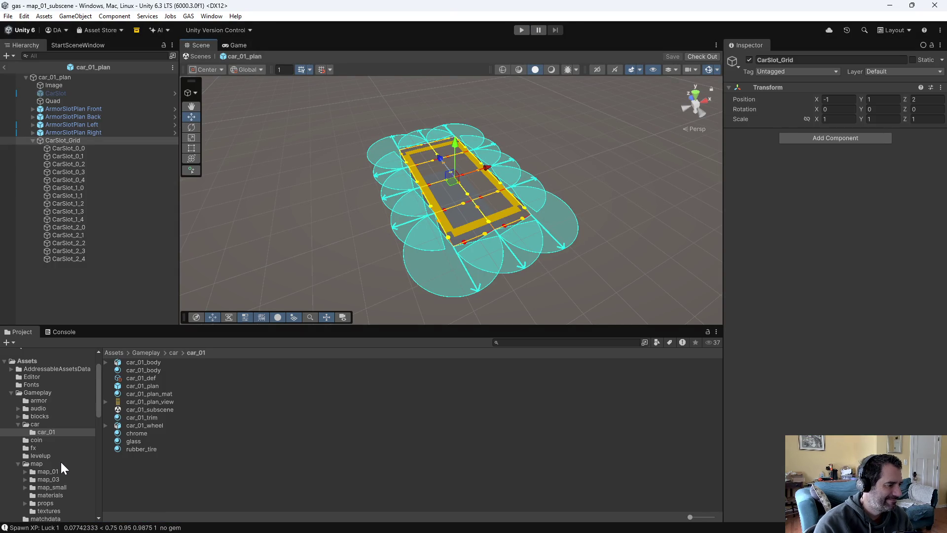
Navigate the Project panel through the stat folders to the blocks folder
scroll(58, 466, down, 5)
click(54, 486)
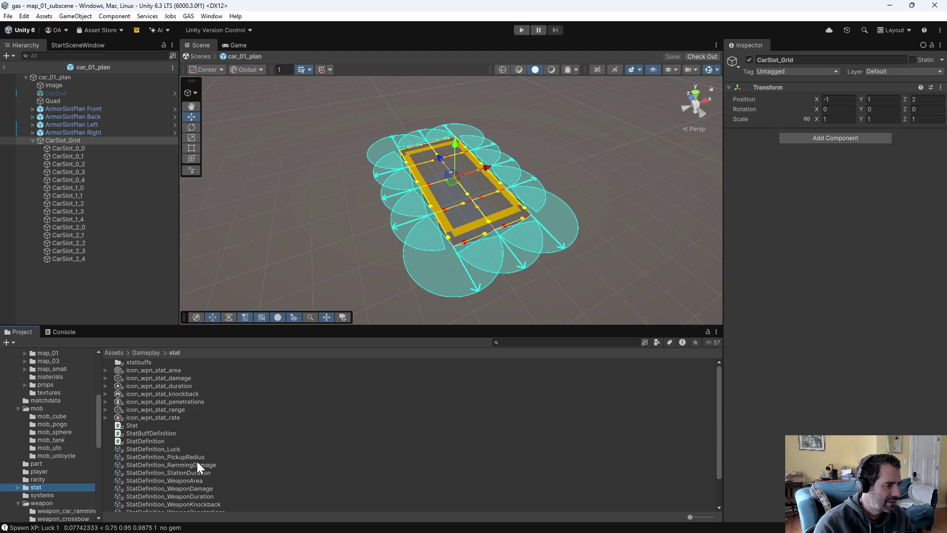
scroll(197, 466, down, 3)
scroll(180, 469, up, 3)
scroll(72, 419, up, 5)
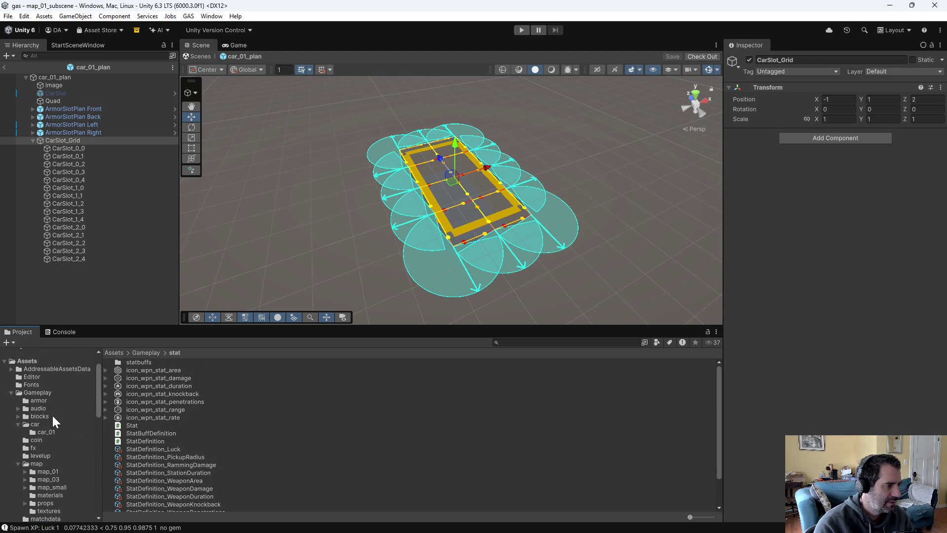
click(54, 416)
double_click(167, 364)
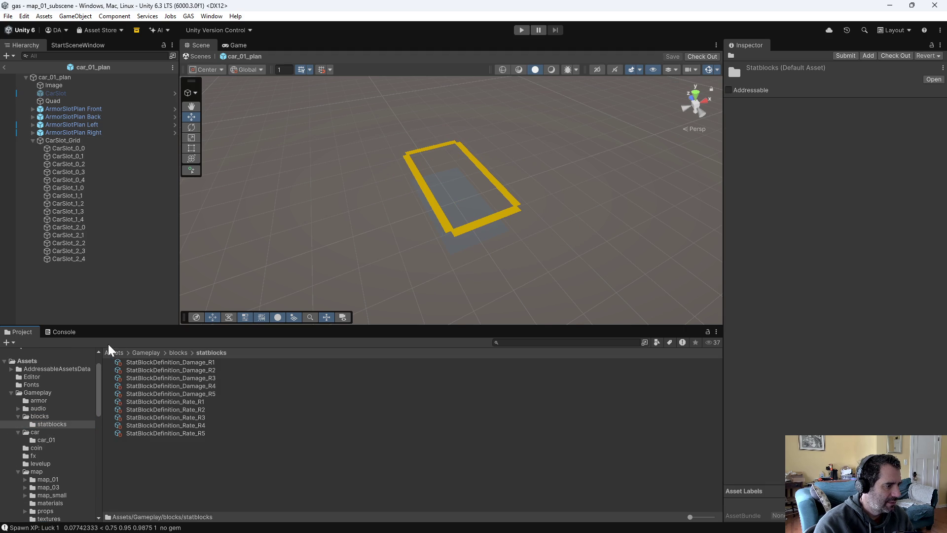
click(178, 352)
scroll(204, 457, down, 3)
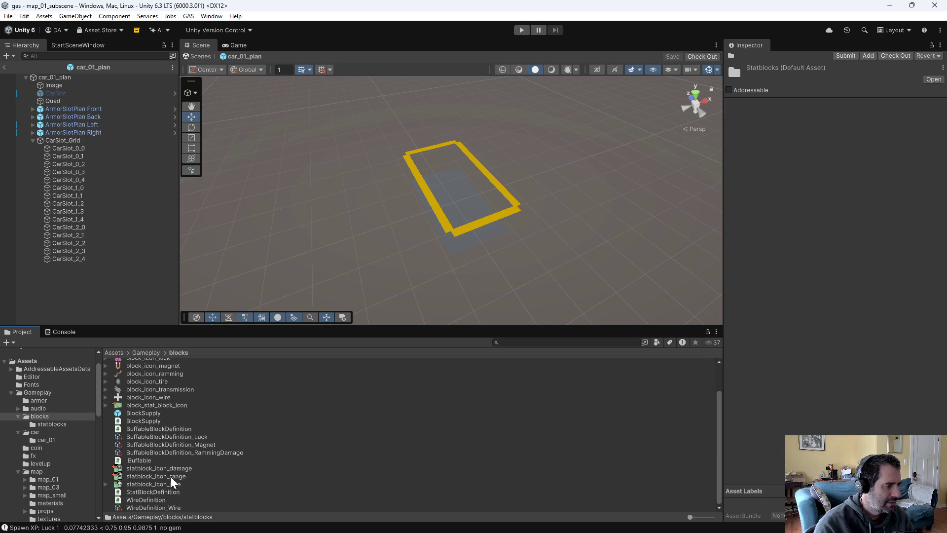
Make statblock_icon_damage a Single-mode 2D sprite with Generate Mipmap enabled
click(164, 468)
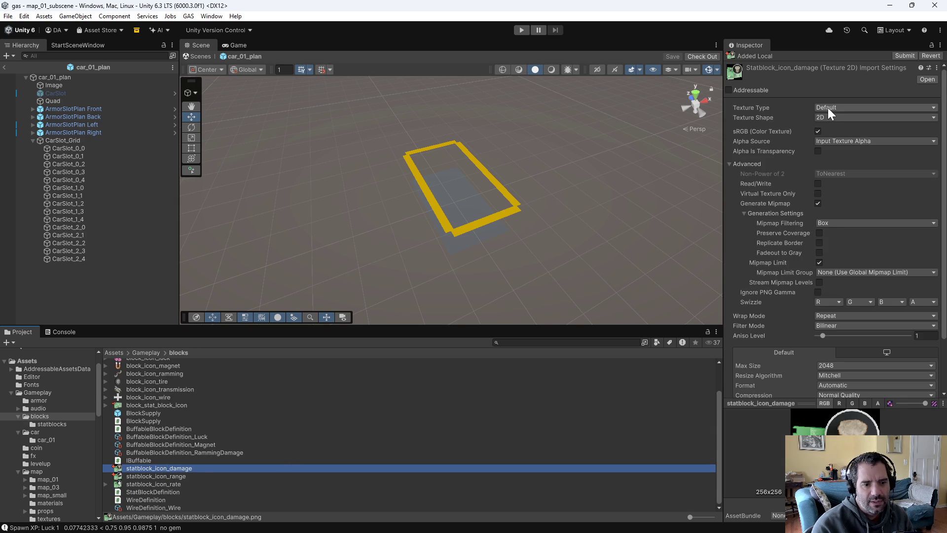
click(827, 108)
click(847, 151)
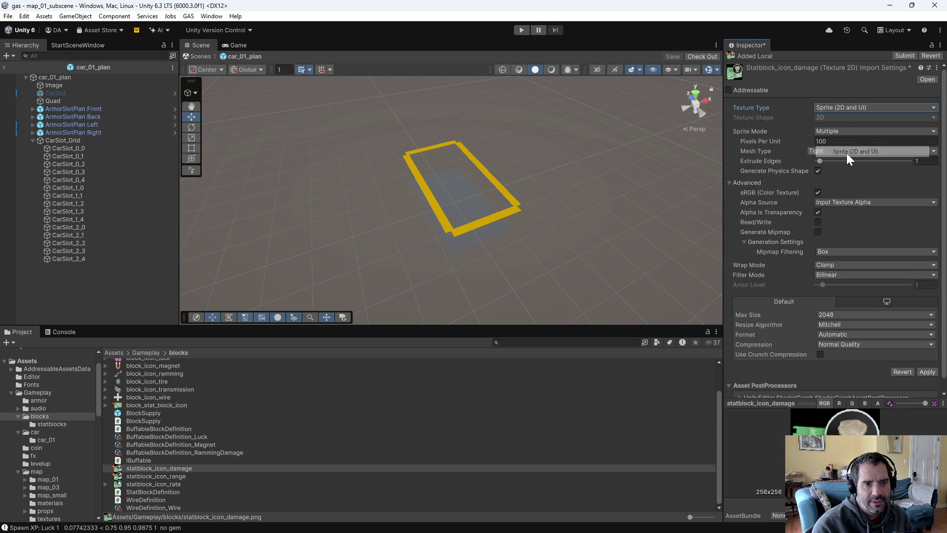
click(842, 132)
click(838, 142)
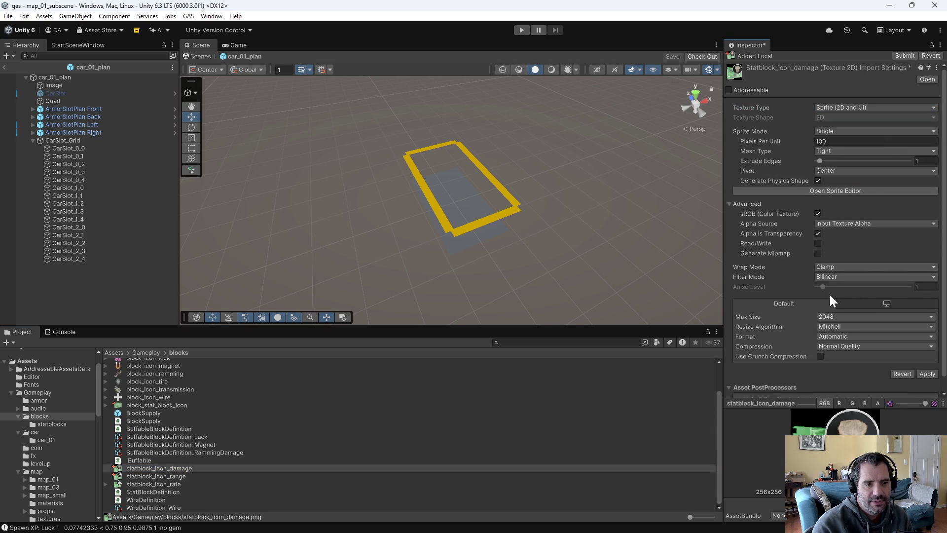
click(818, 253)
scroll(903, 374, down, 4)
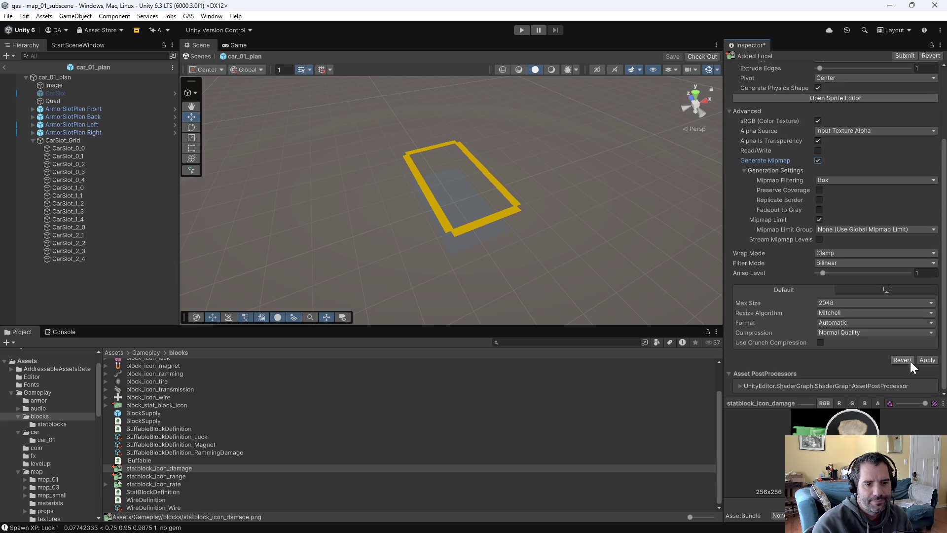
Make statblock_icon_range a Single-mode 2D sprite with Generate Mipmap enabled
click(192, 476)
scroll(838, 106, up, 3)
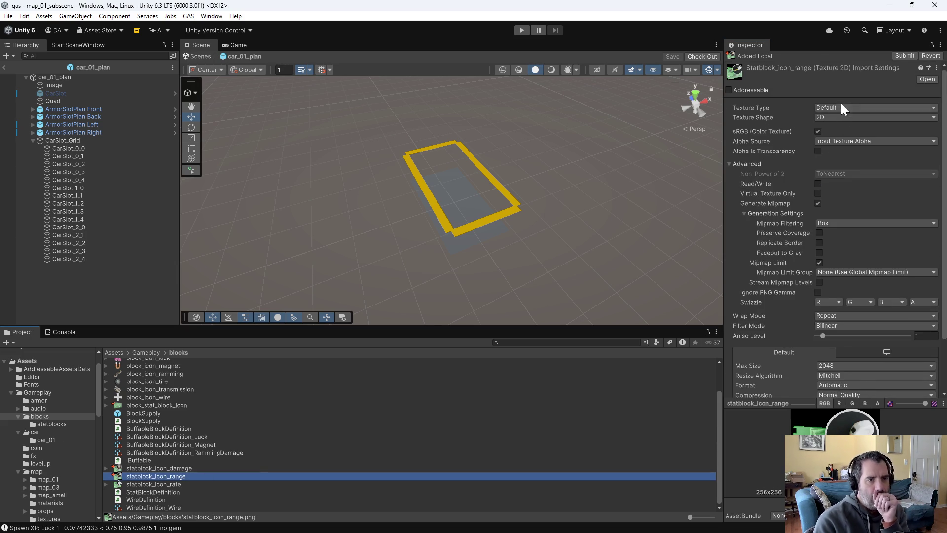
click(841, 106)
click(854, 151)
click(853, 131)
click(838, 141)
scroll(891, 360, down, 1)
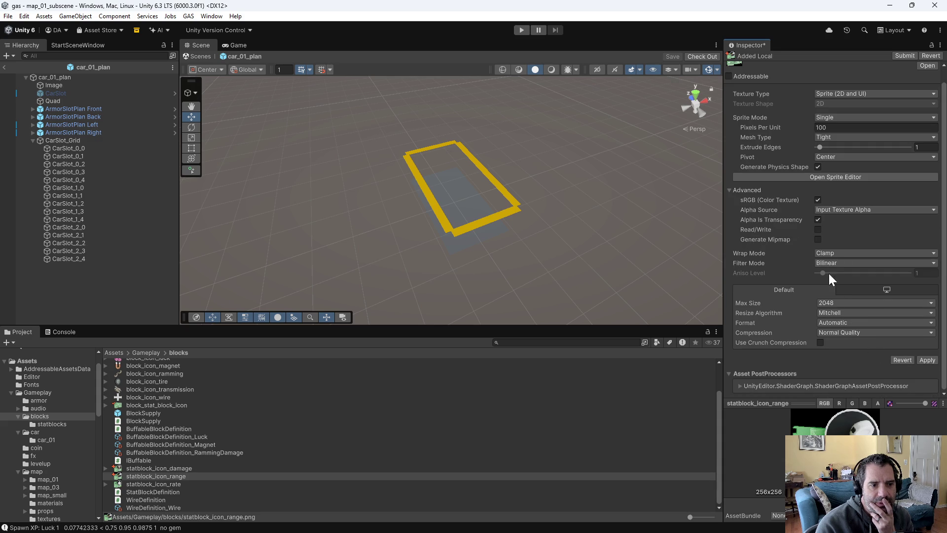
click(821, 238)
scroll(917, 365, down, 4)
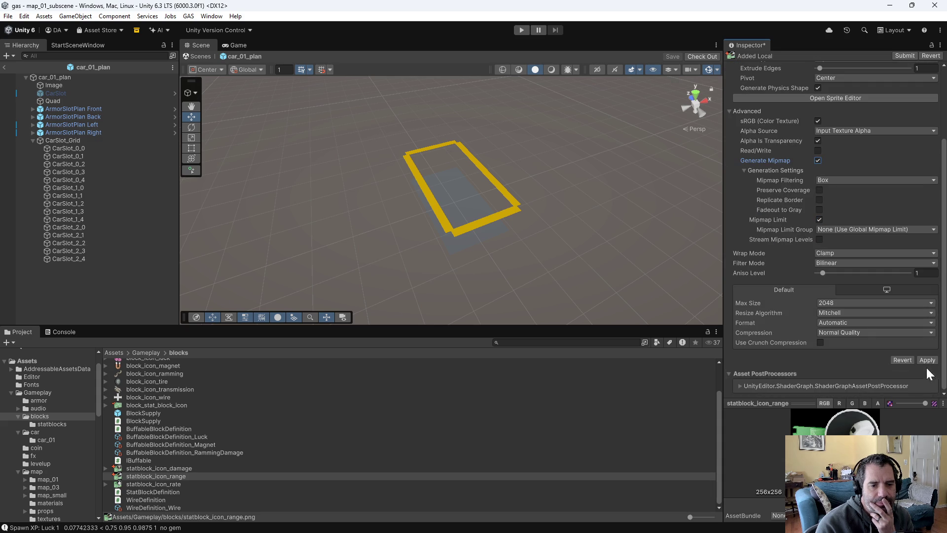
Check out statblock_icon_rate's meta file and enable Generate Mipmap on it
click(142, 484)
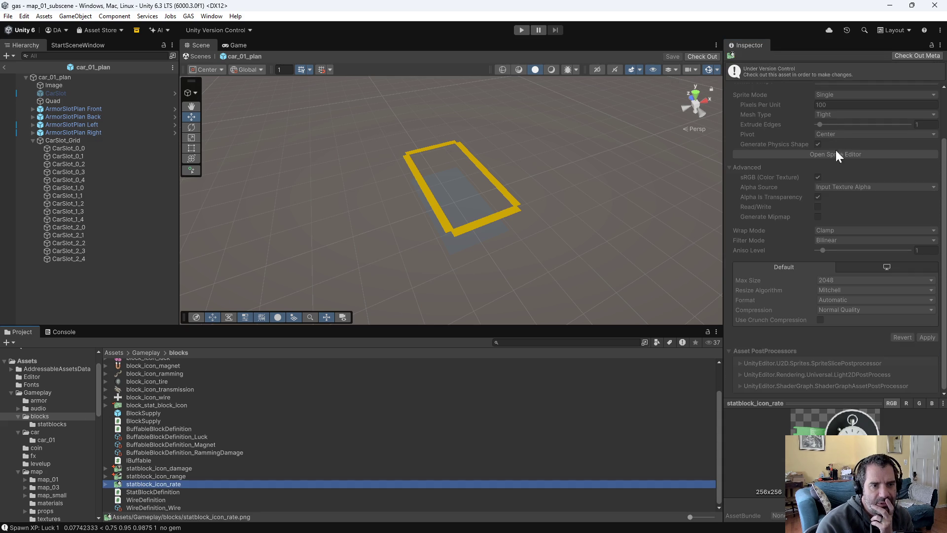
scroll(831, 102, up, 2)
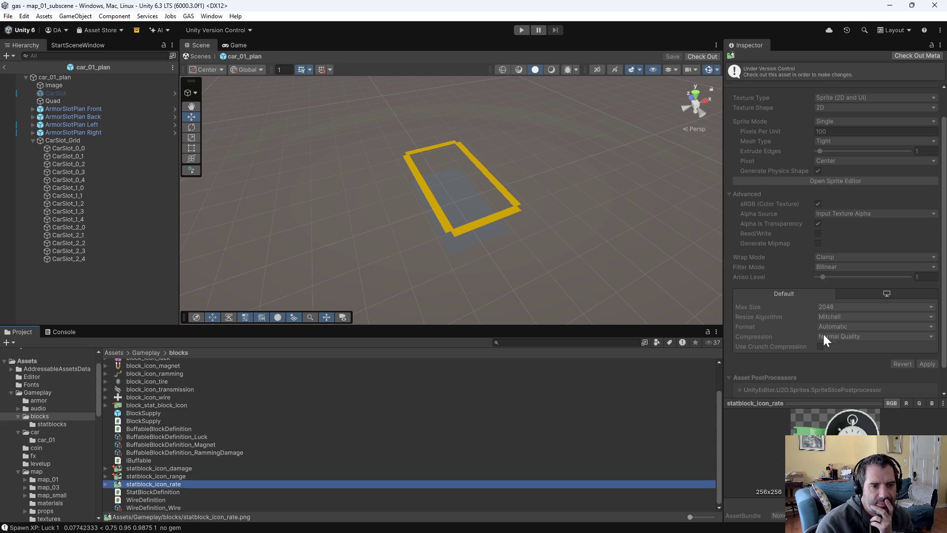
click(912, 58)
click(817, 222)
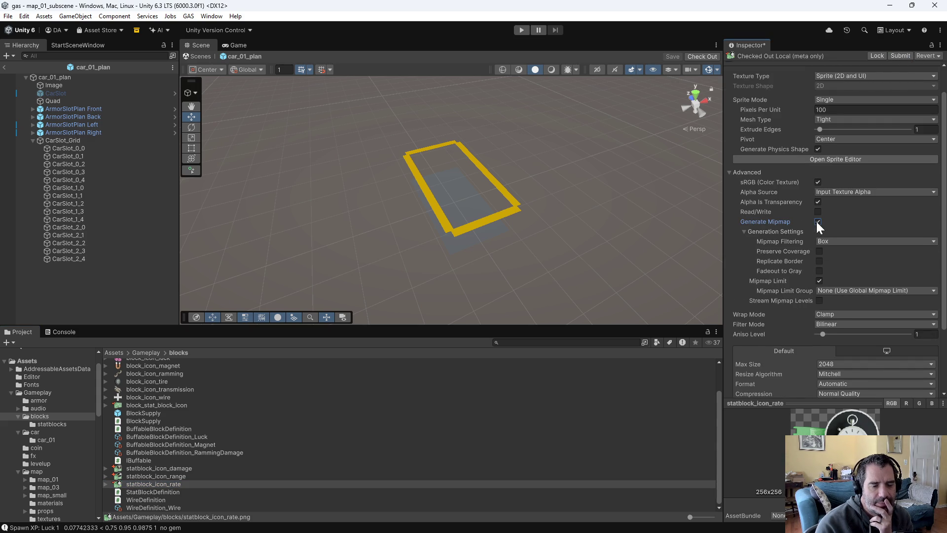
scroll(913, 318, down, 3)
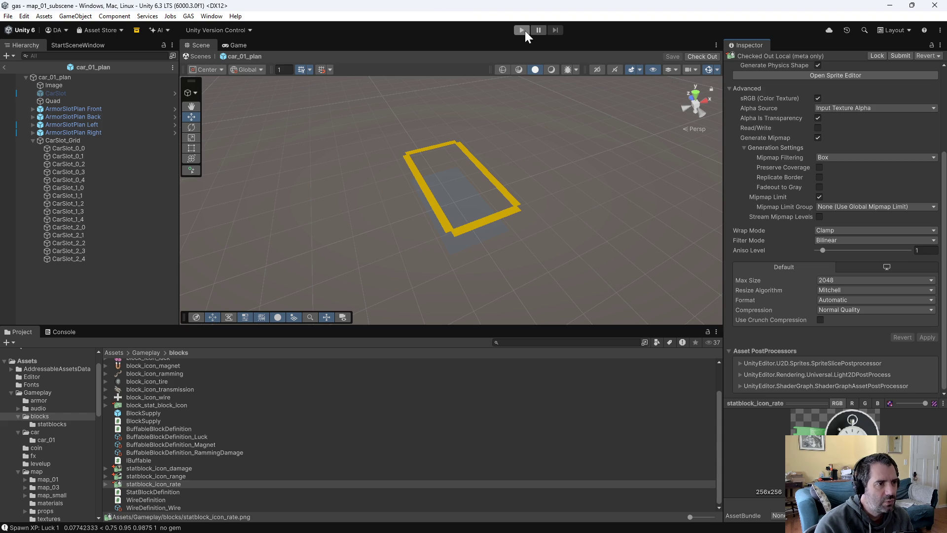
click(523, 32)
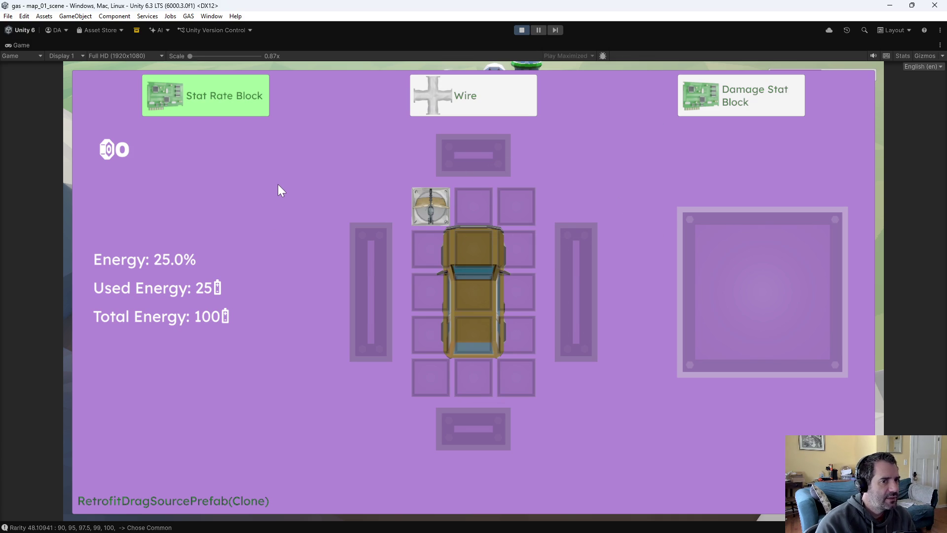
click(521, 30)
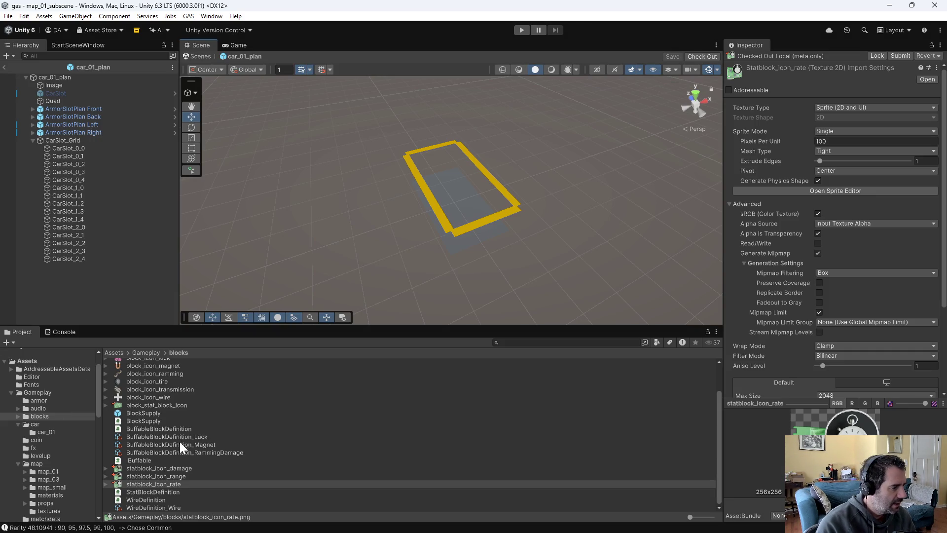
Set the Block Icon of Damage_R1–R5 to statblock_icon_damage
scroll(179, 460, up, 3)
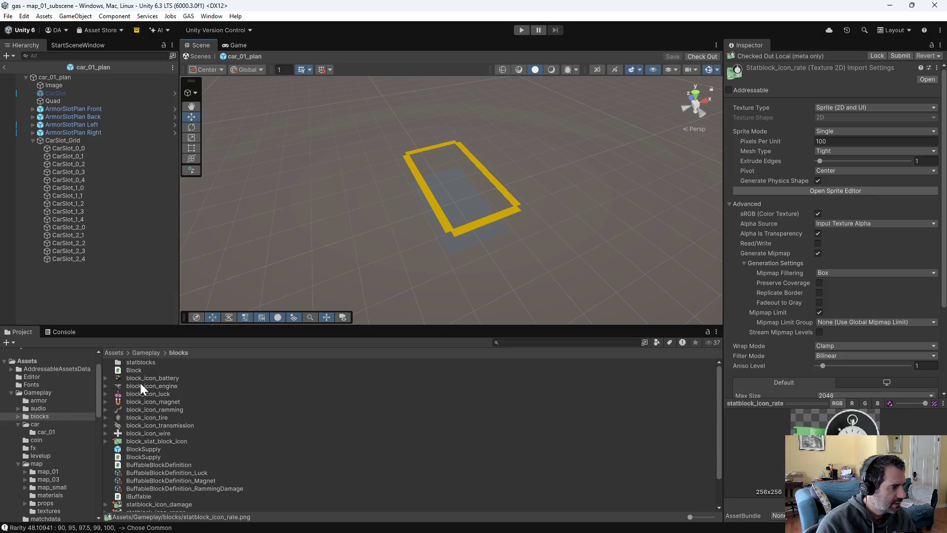
double_click(141, 363)
shift+click(216, 393)
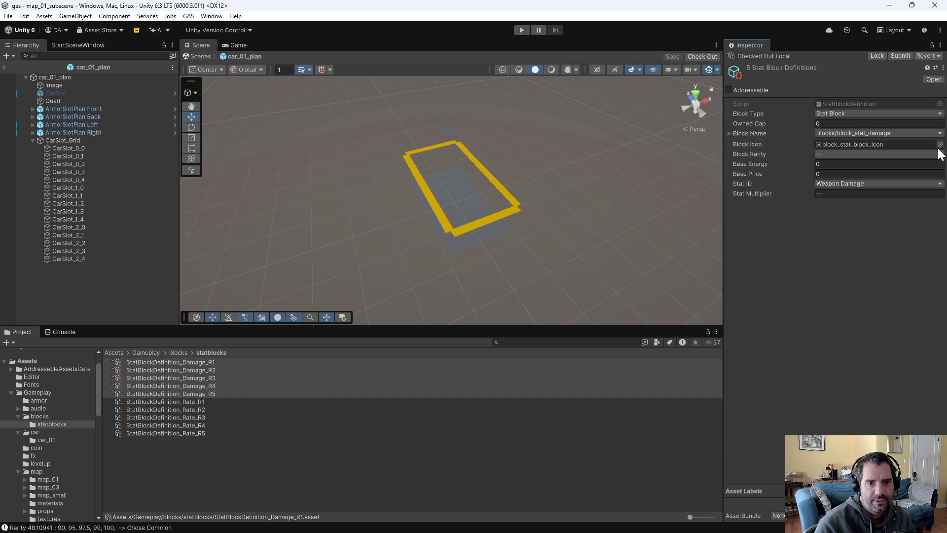
click(939, 144)
text(da)
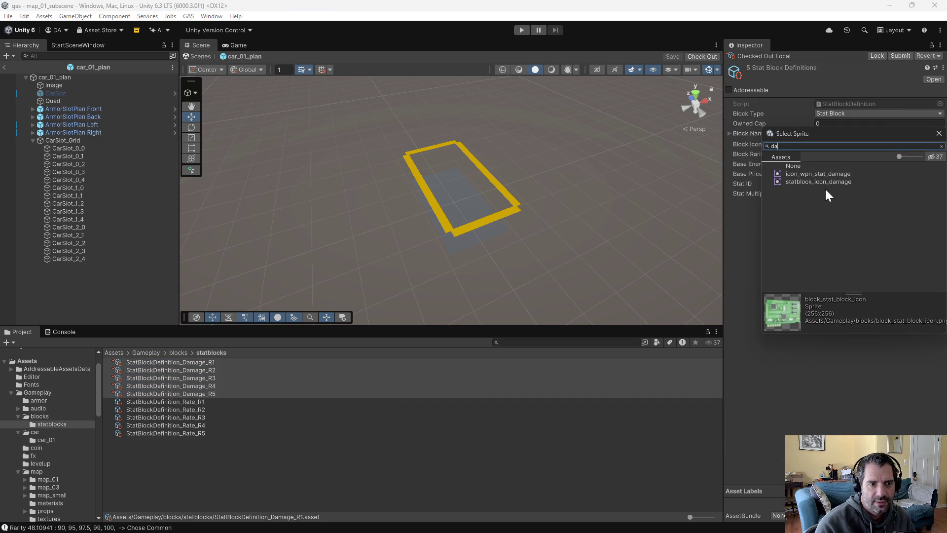
double_click(805, 182)
Check out Rate_R1–R5 and set their Block Icon to statblock_icon_rate
drag(162, 401, 202, 434)
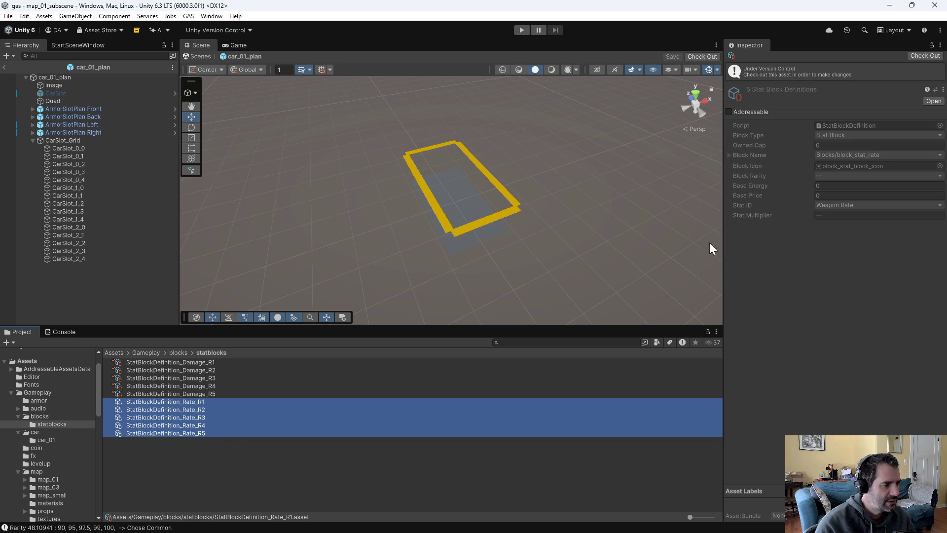
click(937, 56)
click(940, 144)
text(rate)
double_click(820, 183)
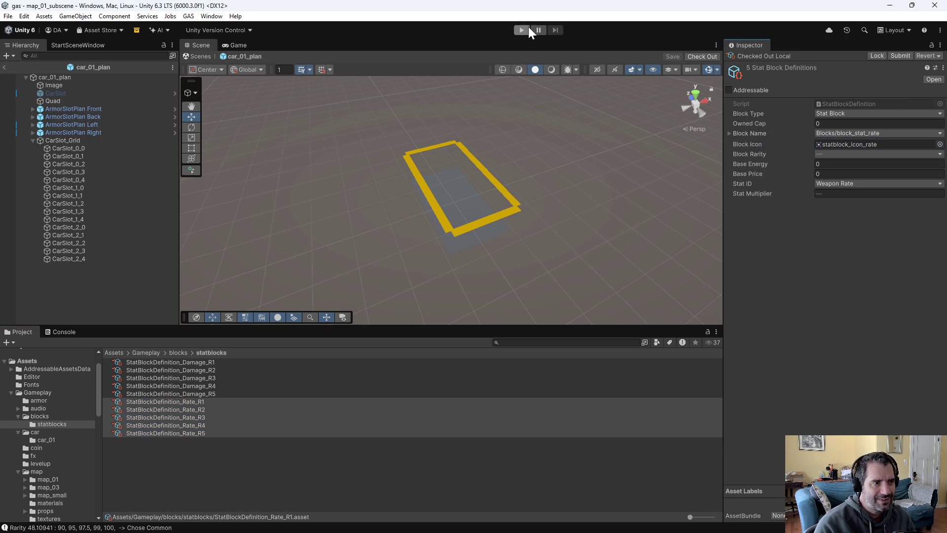
click(523, 29)
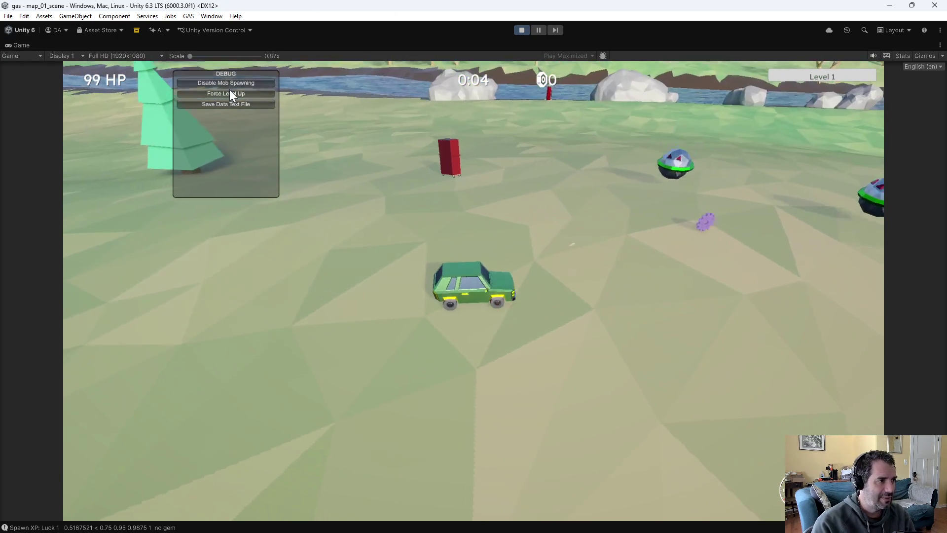
Force a level up and fit a Stat Rate Block onto the car grid, pausing briefly to inspect it
click(229, 92)
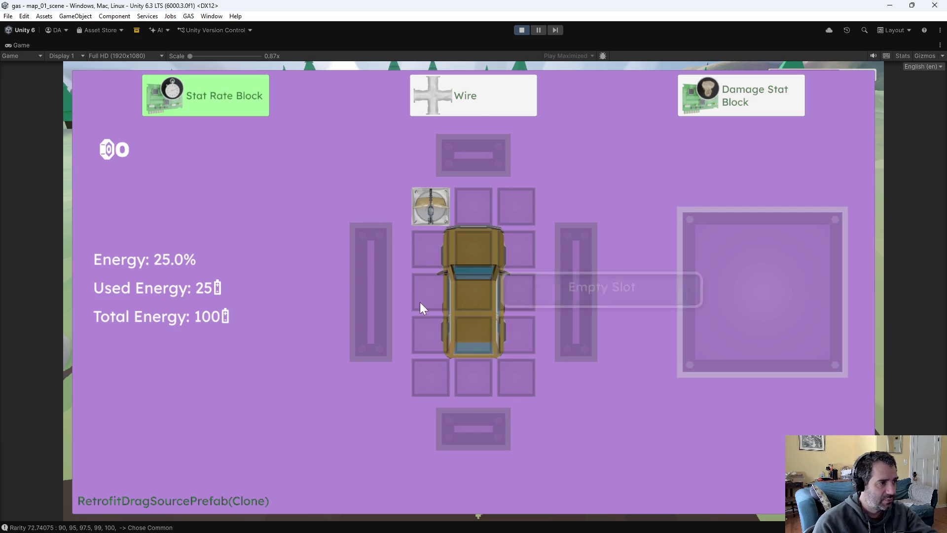
mouse_move(151, 78)
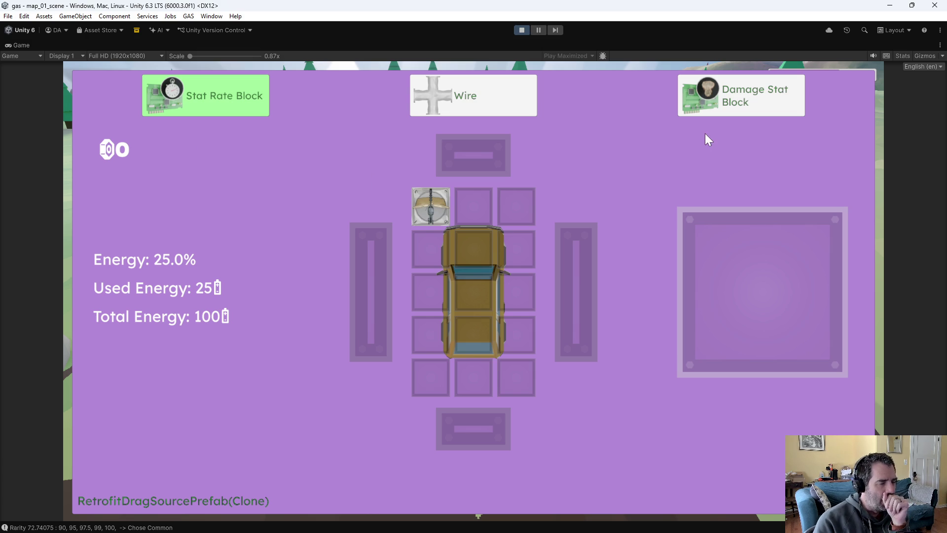
mouse_move(713, 103)
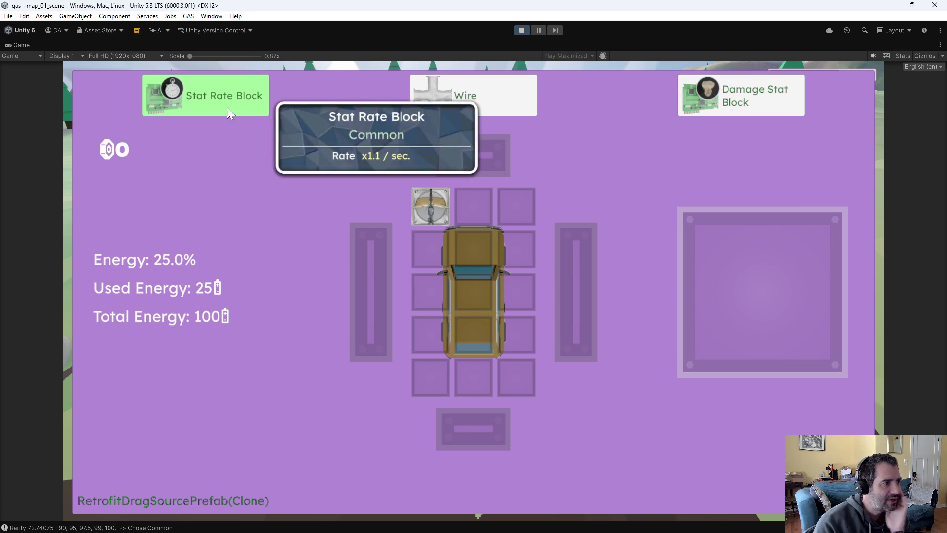
mouse_move(227, 100)
mouse_down()
mouse_move(383, 231)
mouse_move(503, 249)
mouse_move(456, 246)
mouse_up()
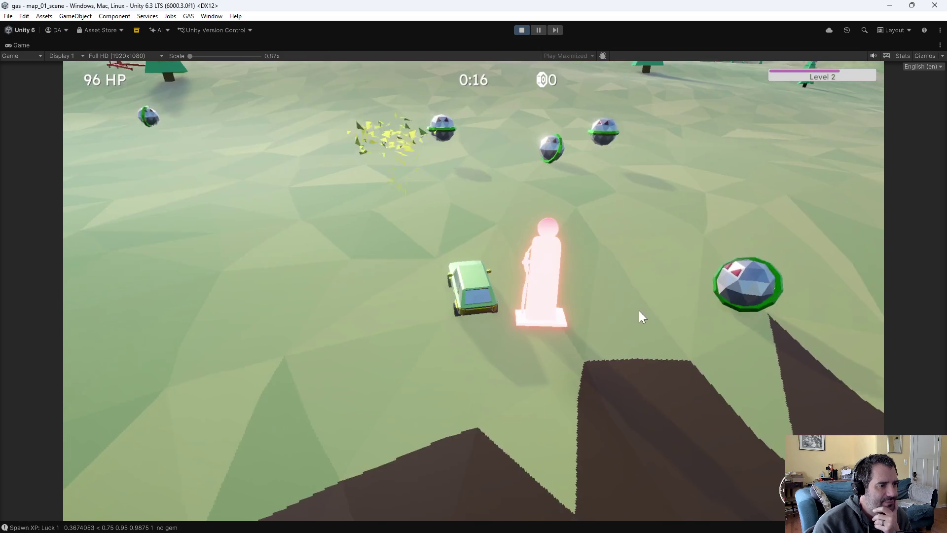
key(Escape)
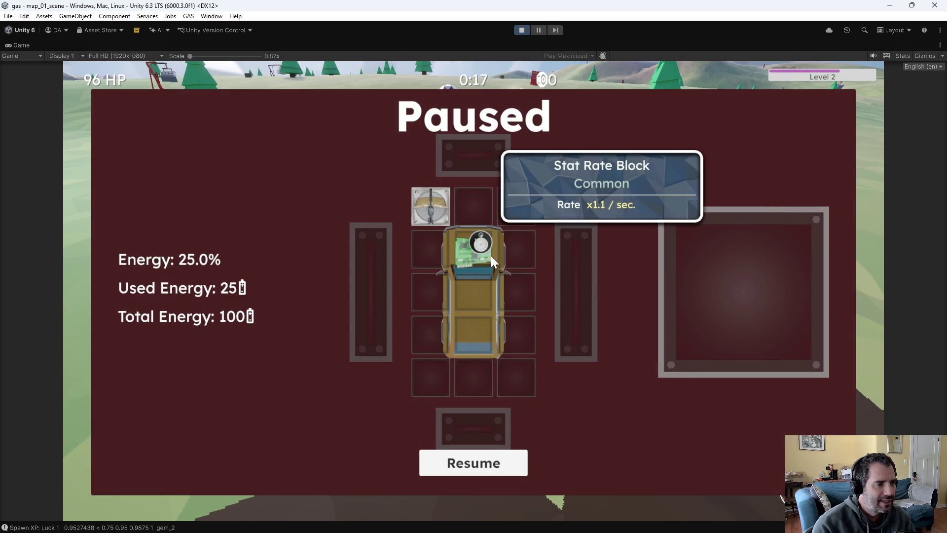
key(Escape)
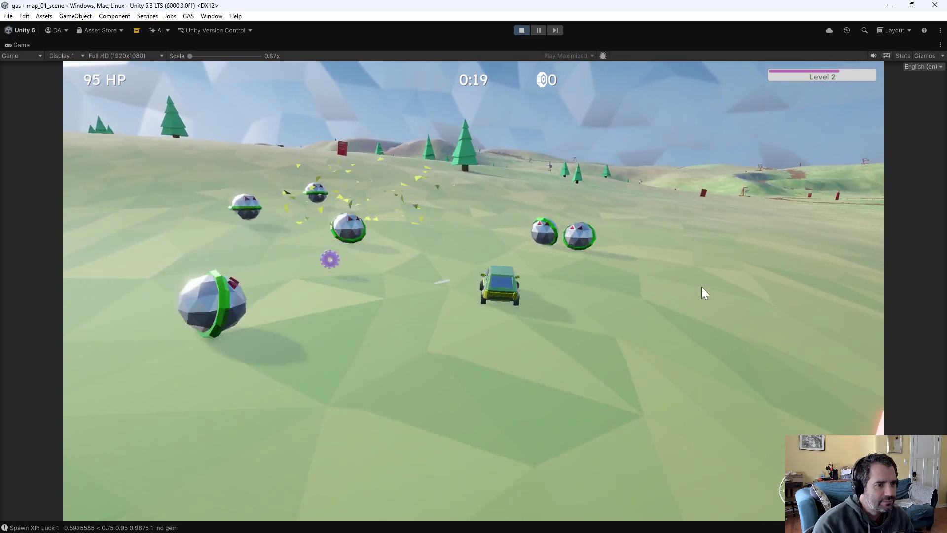
key(Escape)
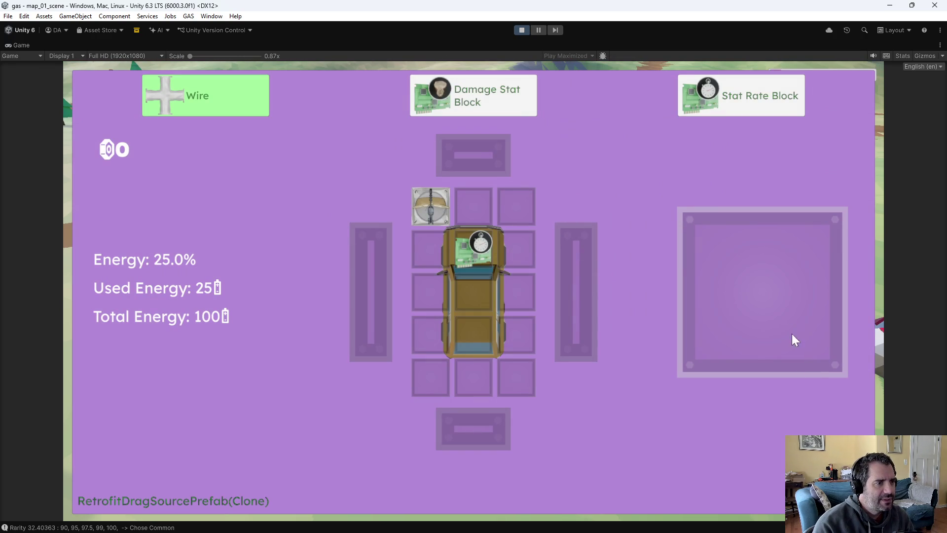
Place a Damage Stat Block above the car, pause, and enlarge the game view to 1x scale
drag(480, 102, 483, 200)
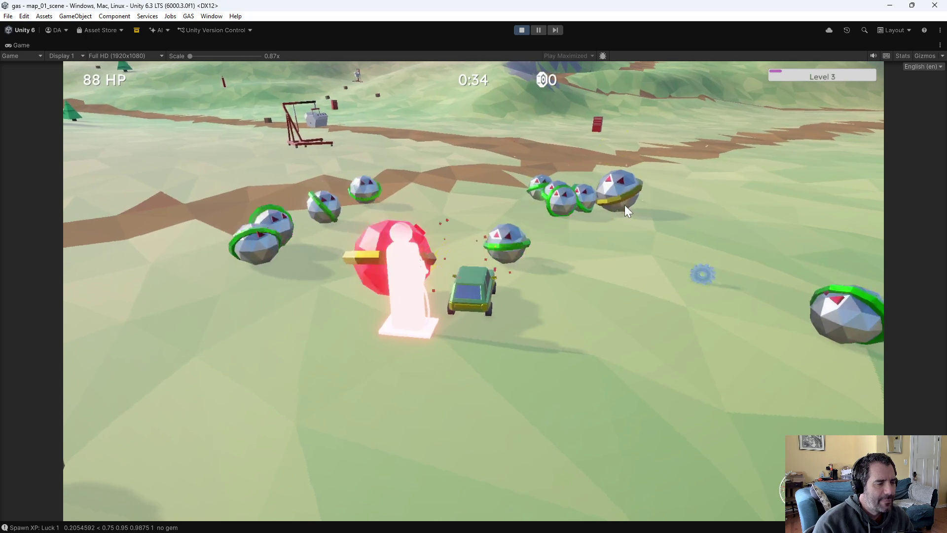
key(Escape)
mouse_move(481, 233)
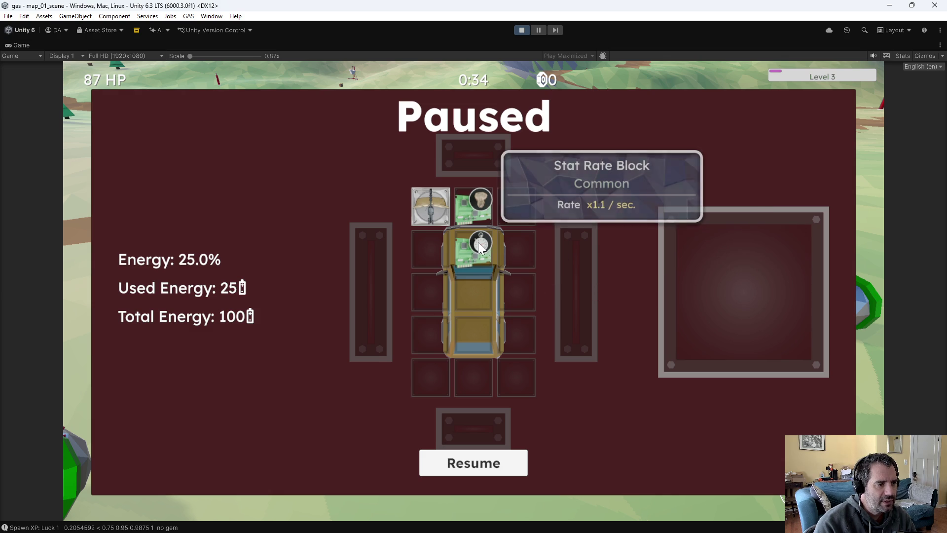
mouse_move(481, 199)
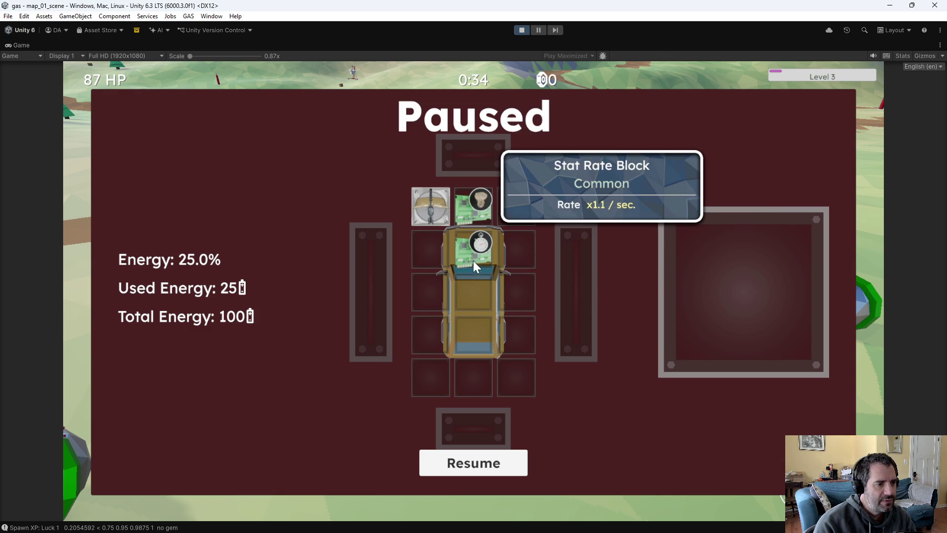
drag(187, 55, 194, 56)
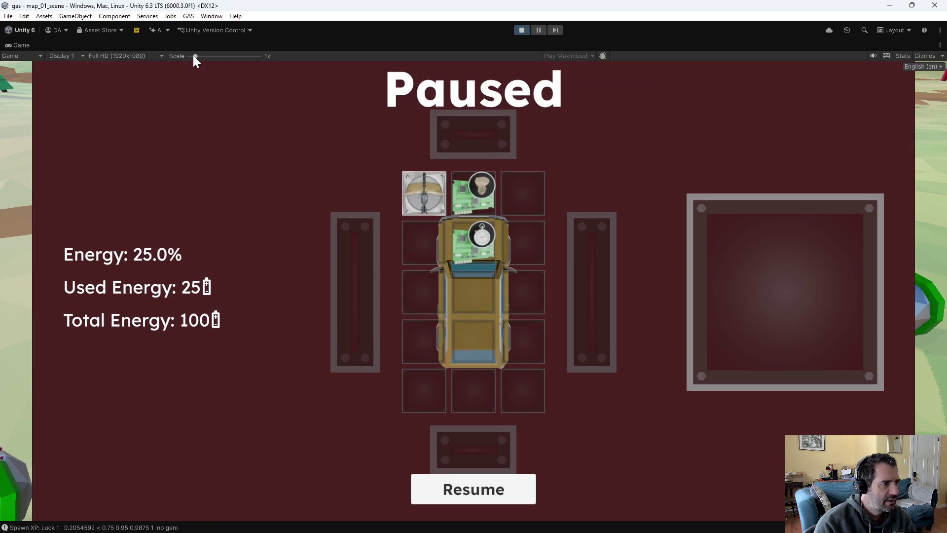
Stop the running game so Unity returns to the editor
mouse_move(493, 248)
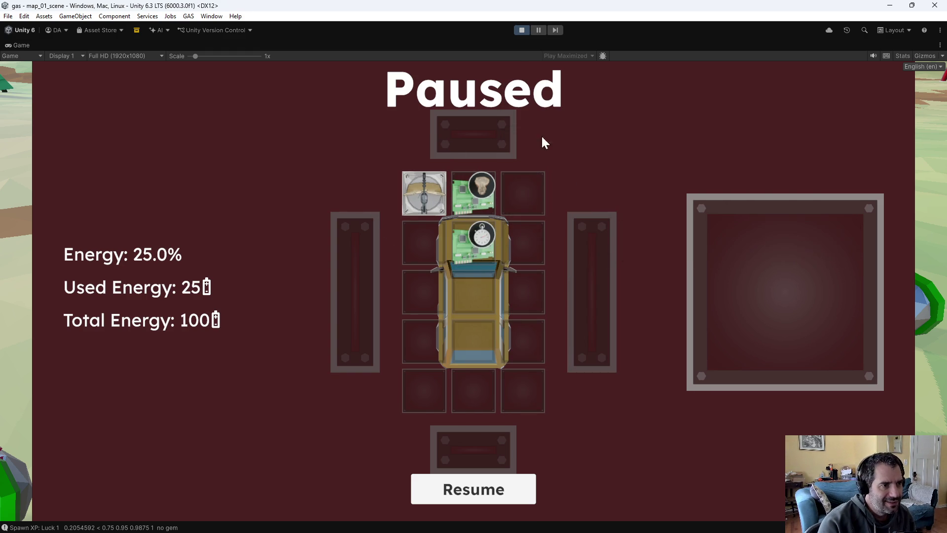
click(522, 30)
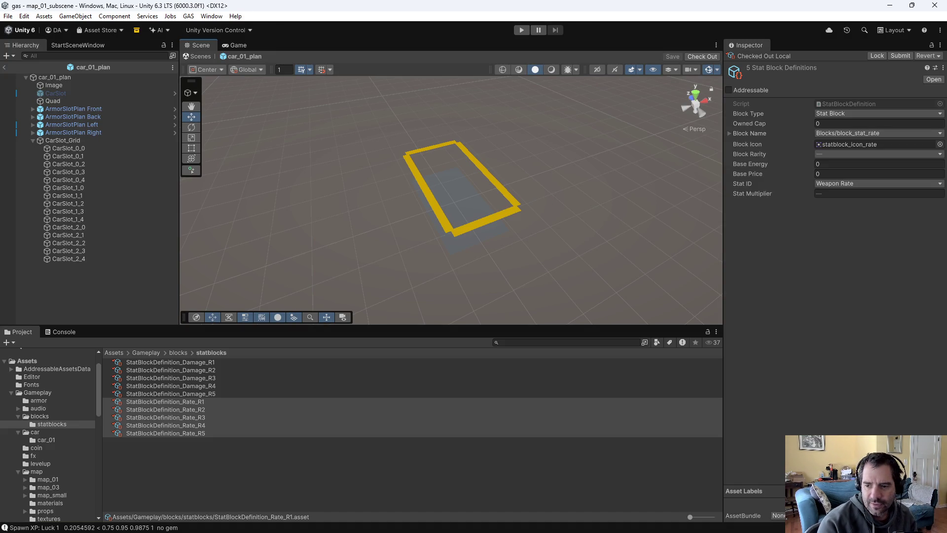
Save the circuit_board_icon Blender file, then return to Unity
key(alt+Tab)
key(ctrl+s)
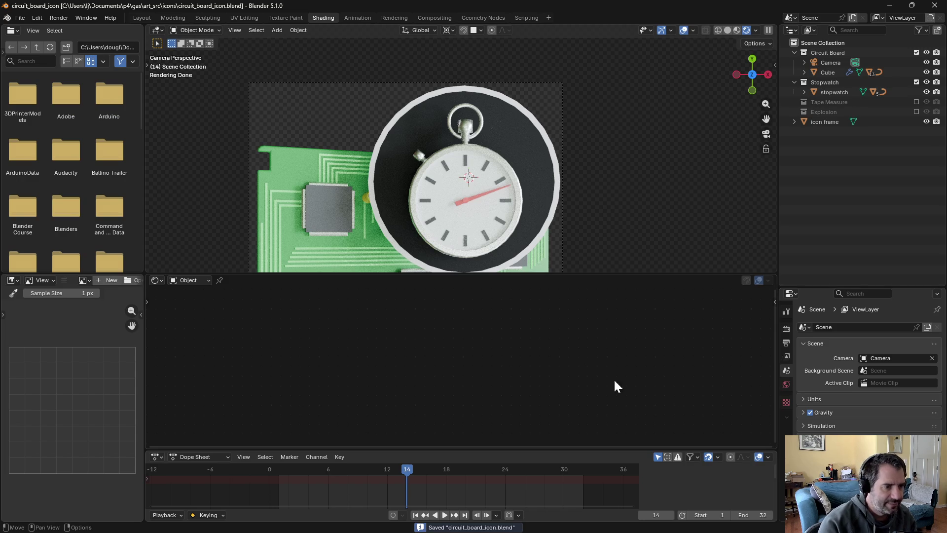
scroll(370, 238, down, 5)
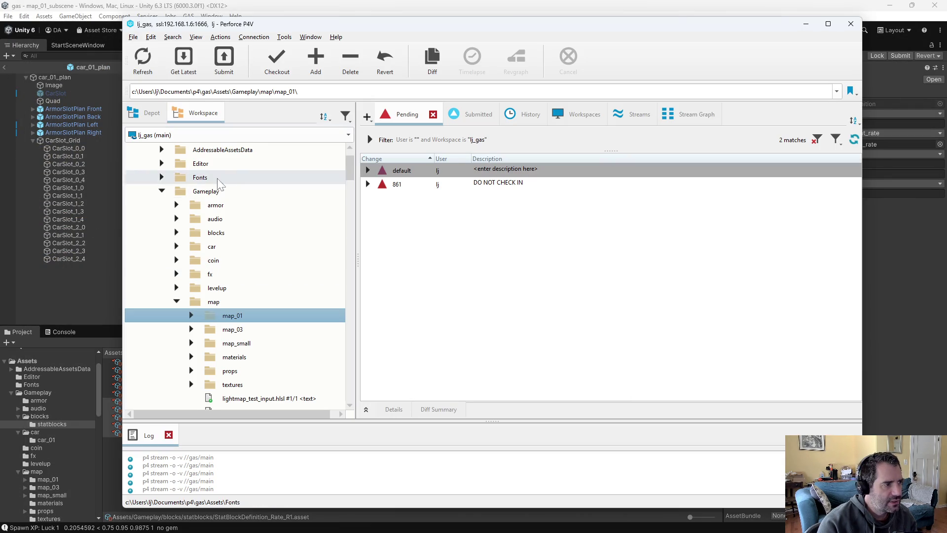
scroll(227, 190, up, 1)
Reconcile offline work on the workspace root, accepting all found files
click(212, 150)
right_click(212, 149)
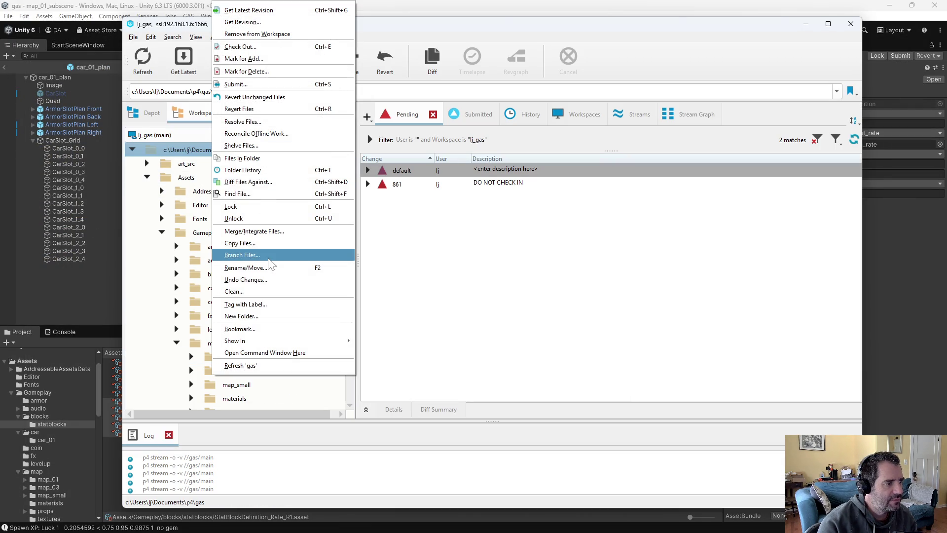
click(279, 132)
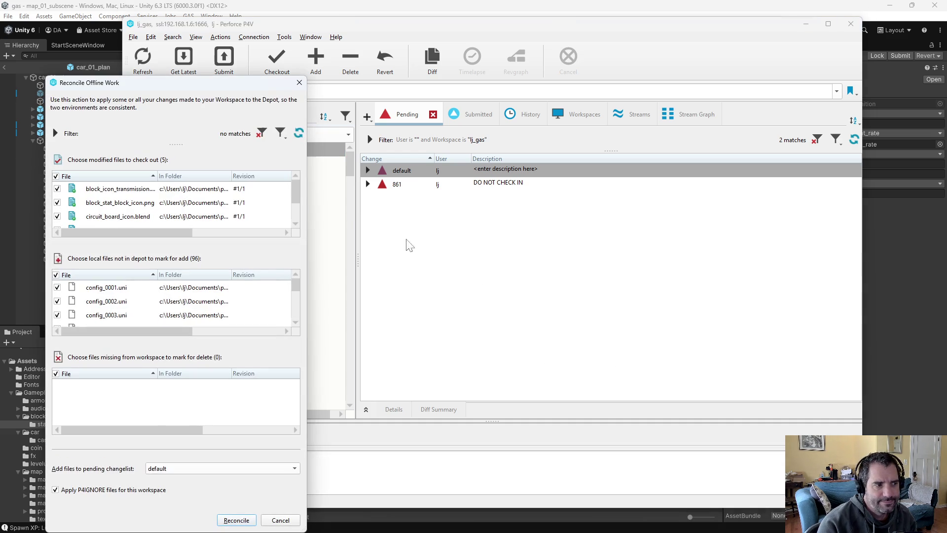
click(240, 520)
Expand the default changelist, review its files and select circuit_board_icon.blend
click(367, 170)
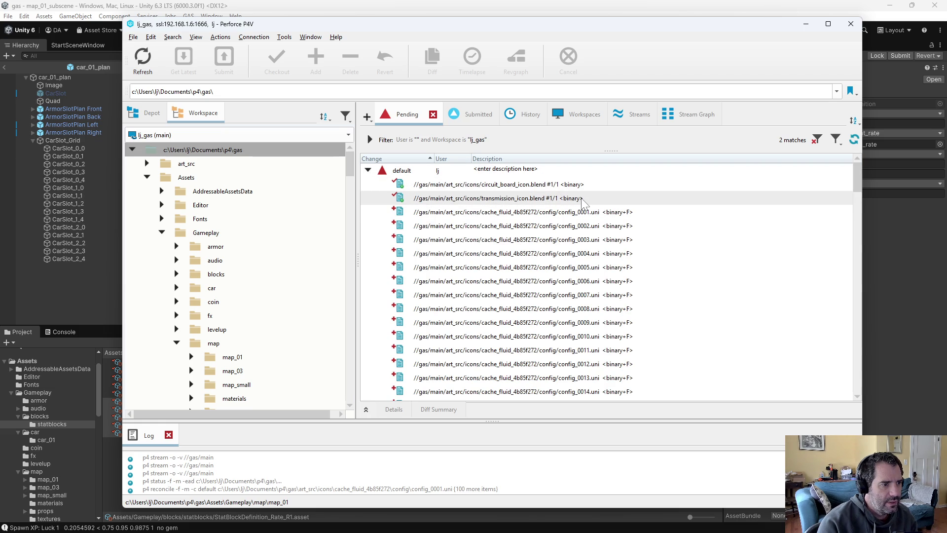
click(632, 213)
scroll(587, 284, down, 4)
scroll(587, 283, down, 15)
scroll(587, 311, up, 6)
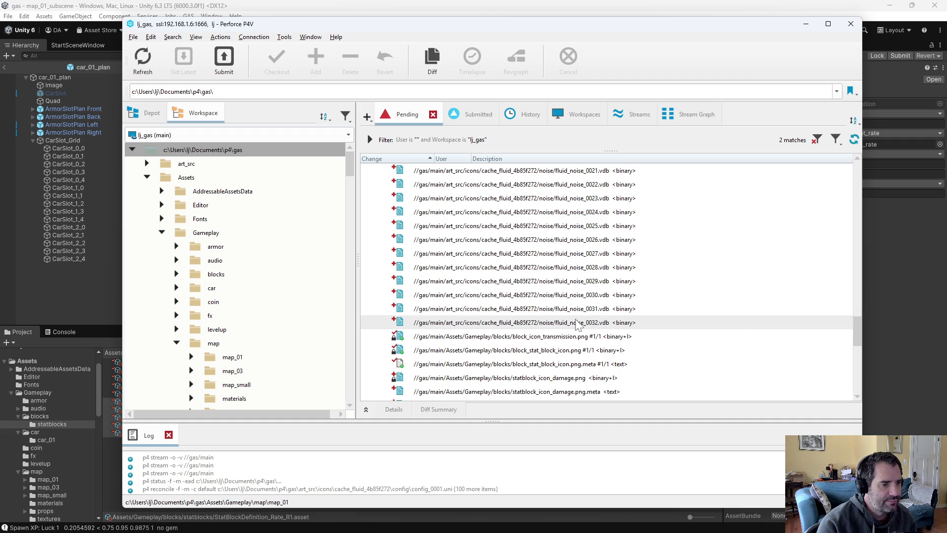
scroll(576, 321, up, 12)
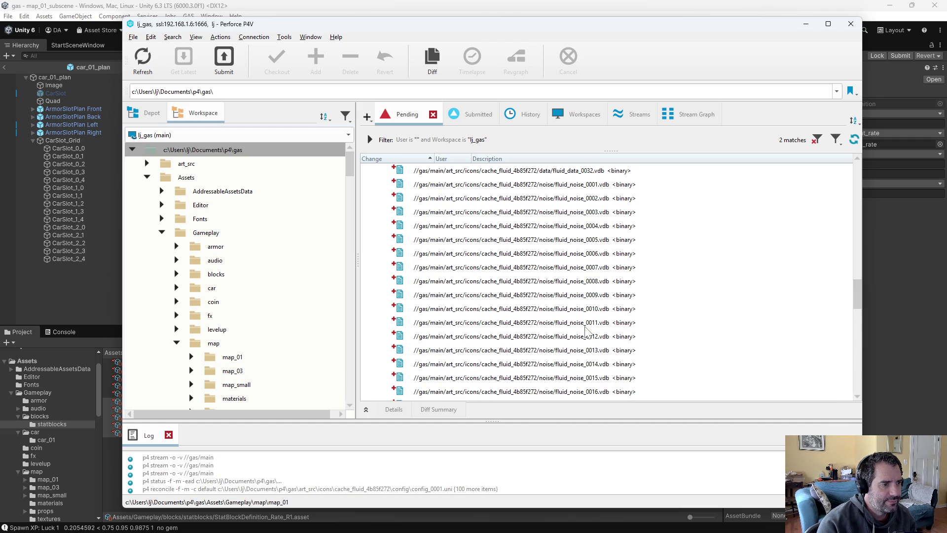
scroll(571, 299, up, 15)
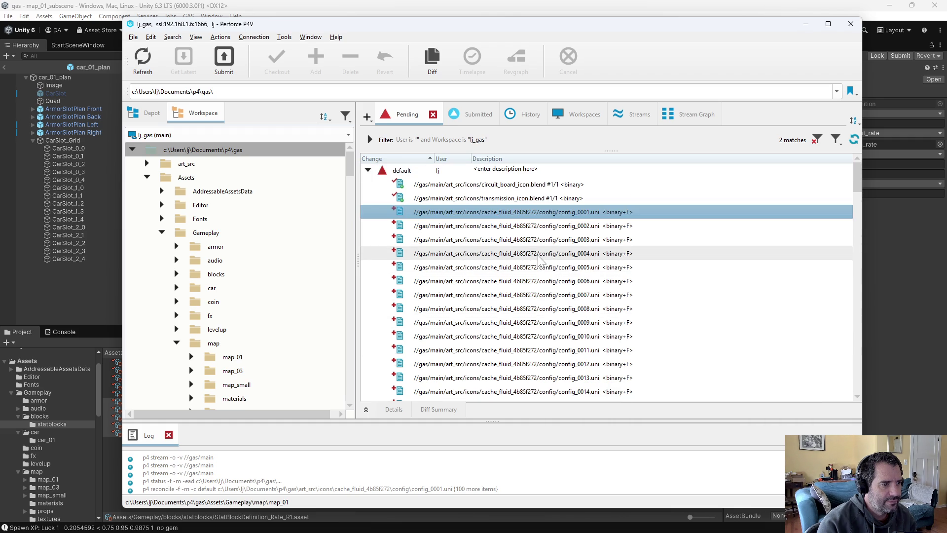
click(513, 184)
Move the circuit_board and transmission .blend files into a new changelist 'stat block icon works'
shift+click(513, 198)
right_click(512, 198)
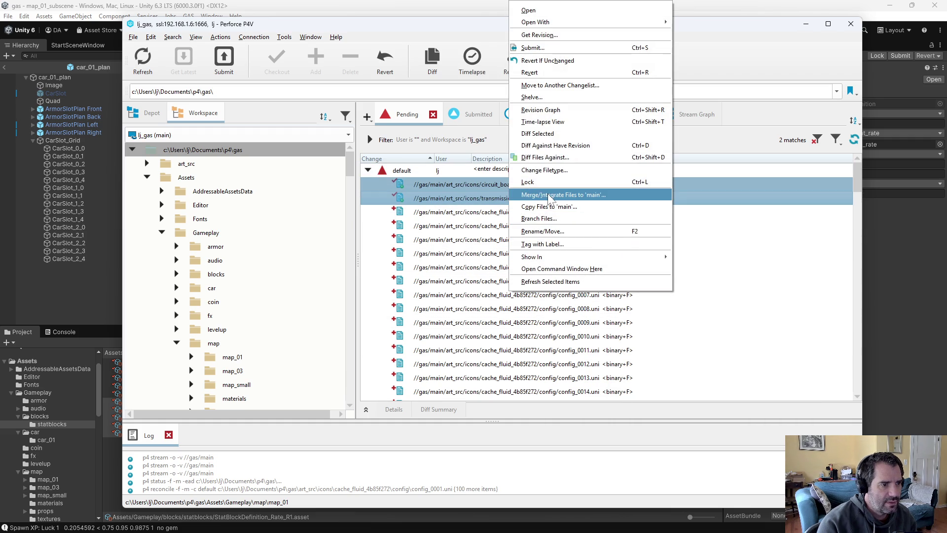
click(557, 86)
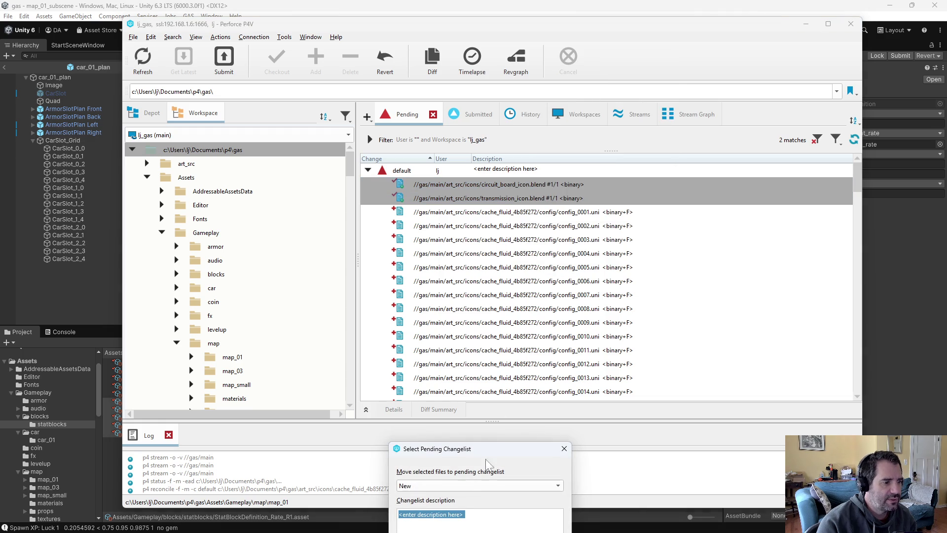
drag(463, 464, 469, 229)
text(s)
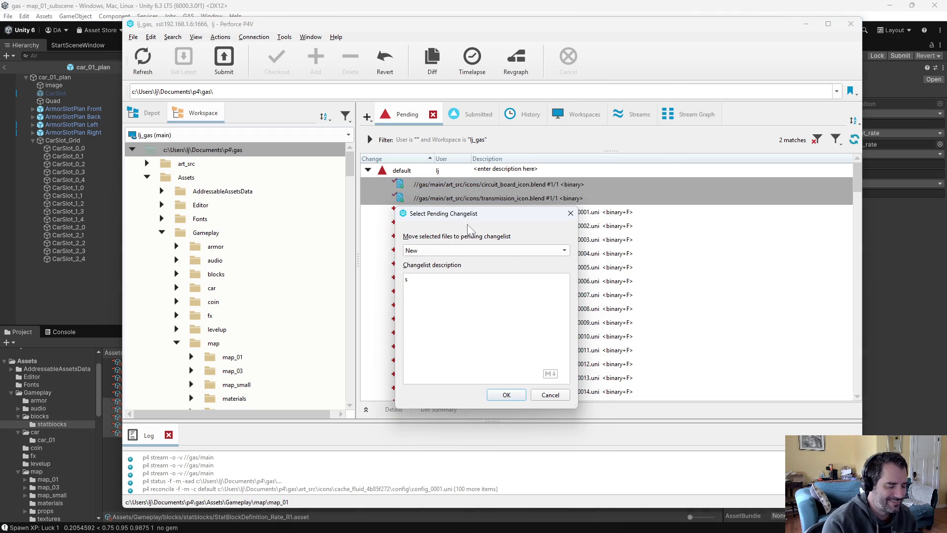
text(tat block icon works)
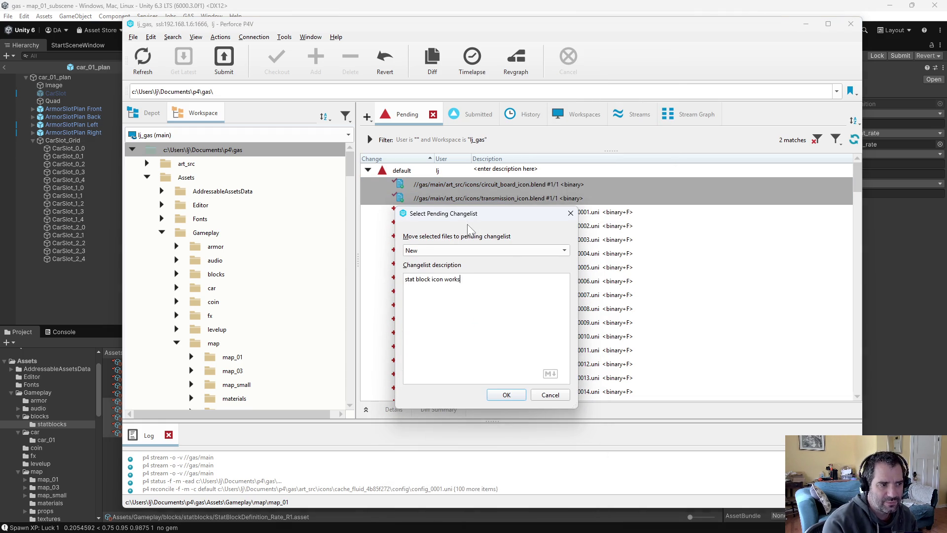
click(506, 394)
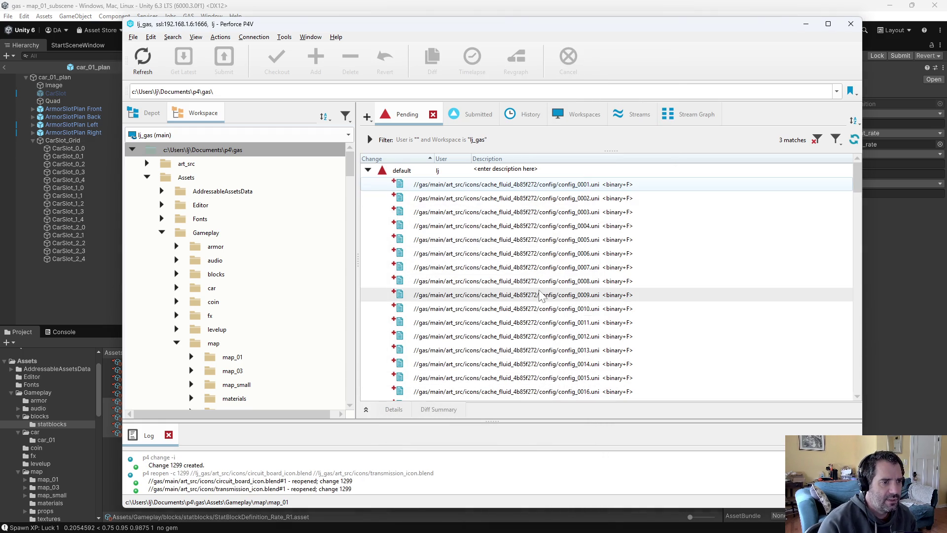
Move the icon PNGs and stat block files, except map_01_subscene.unity, into changelist 1299
scroll(549, 302, down, 15)
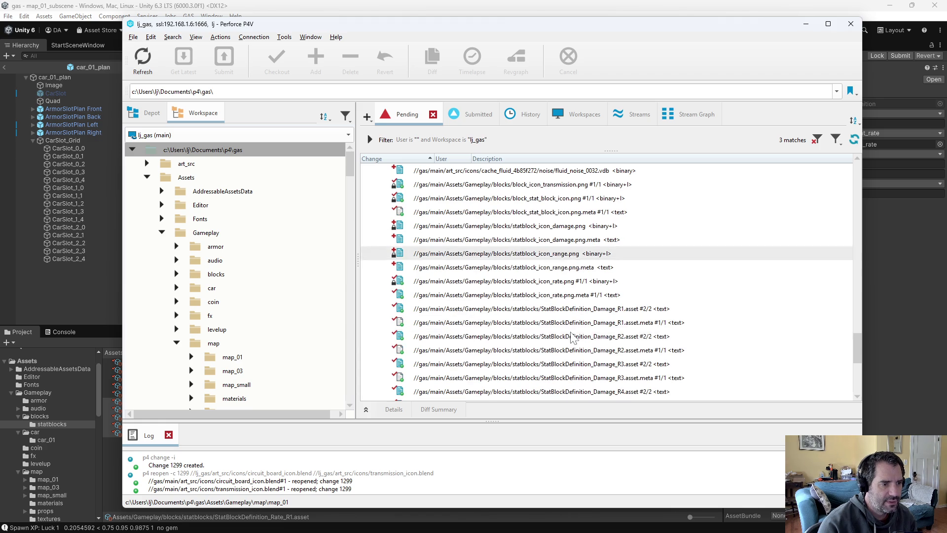
scroll(553, 249, down, 3)
click(558, 230)
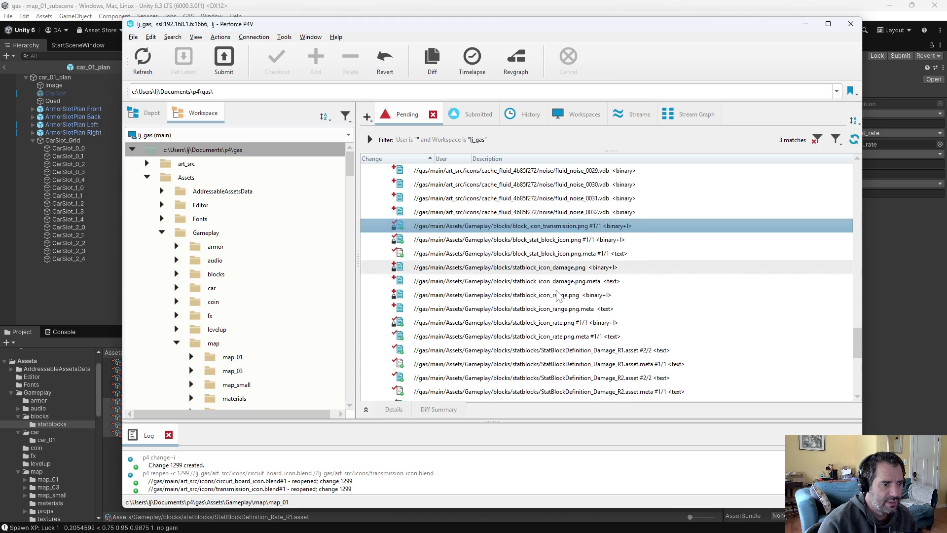
scroll(556, 323, down, 1)
scroll(556, 323, down, 1)
shift+click(527, 363)
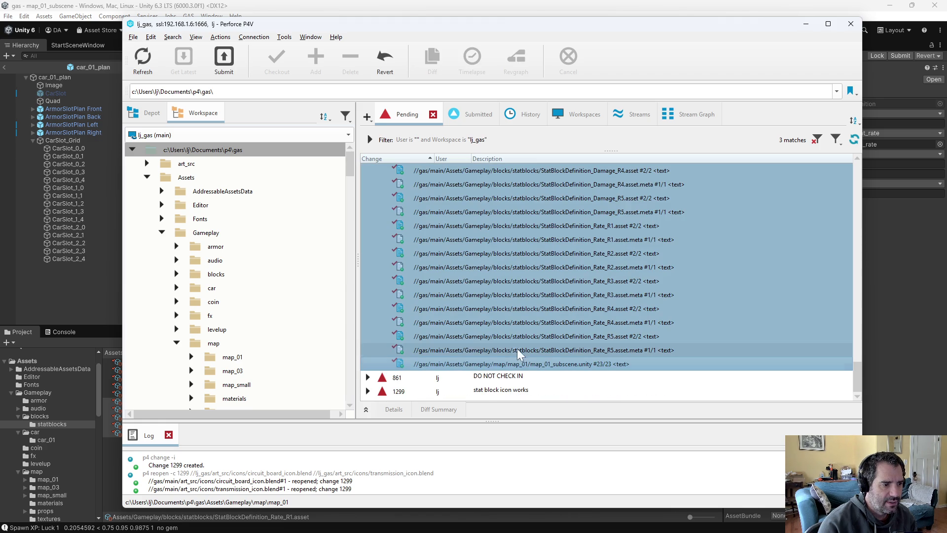
ctrl+click(556, 363)
drag(538, 351, 500, 390)
Diff map_01_subscene.unity in P4Merge, then move it into changelist 861
click(545, 364)
key(ctrl+d)
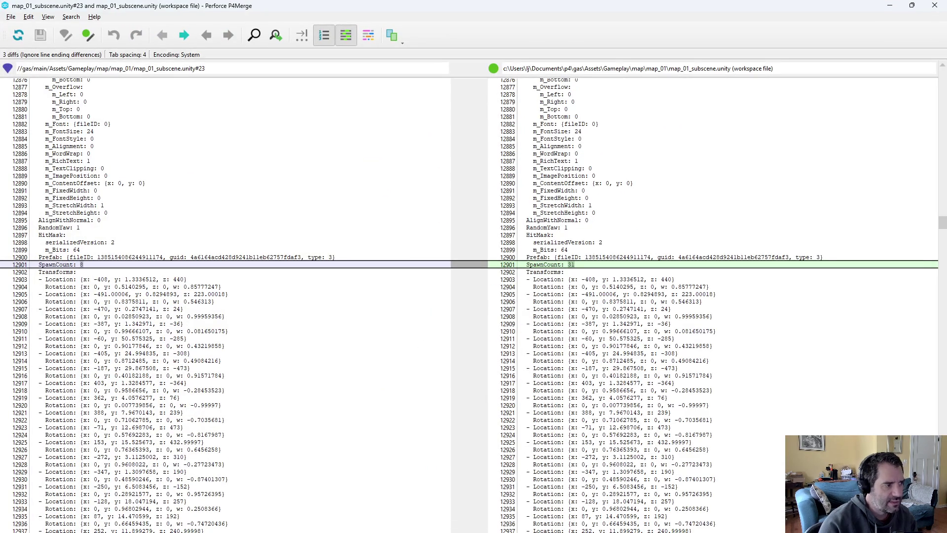
key(alt+F4)
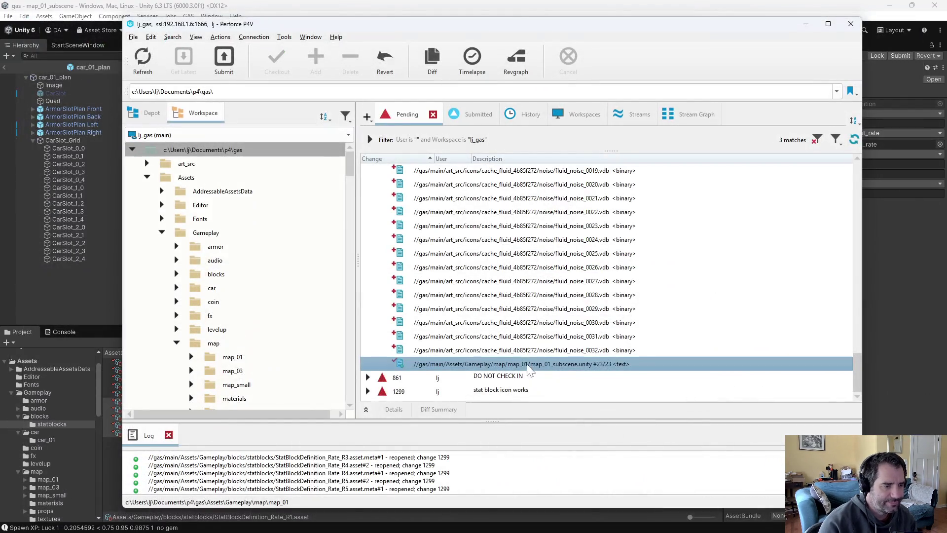
drag(517, 369, 515, 377)
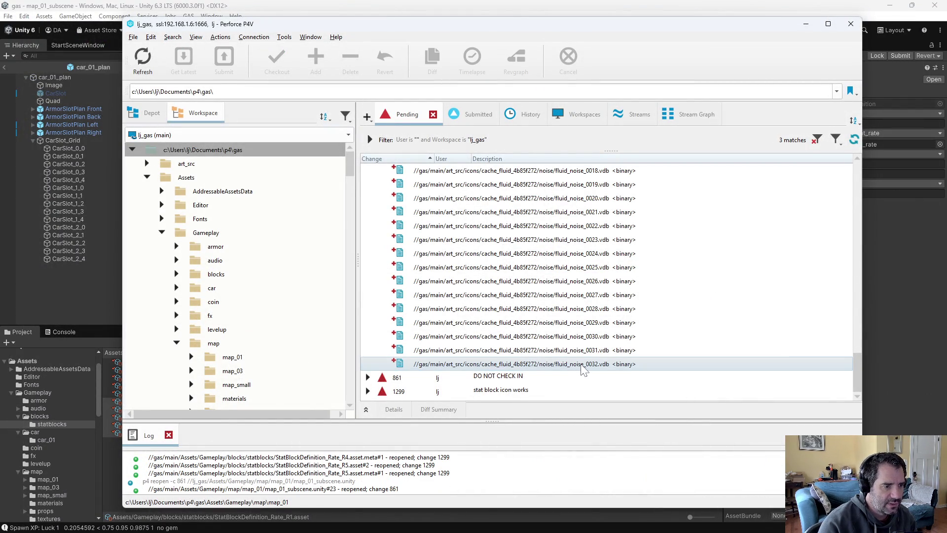
scroll(588, 370, up, 15)
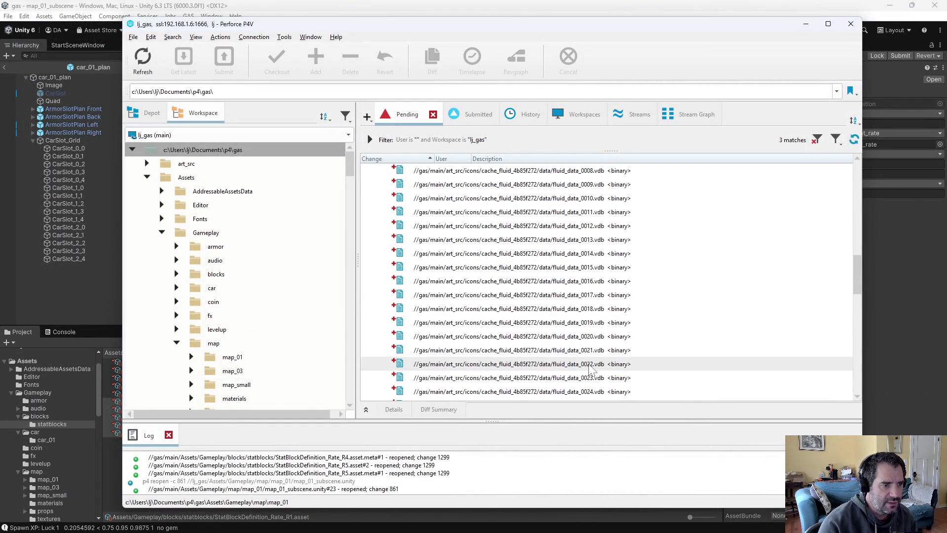
scroll(595, 373, up, 5)
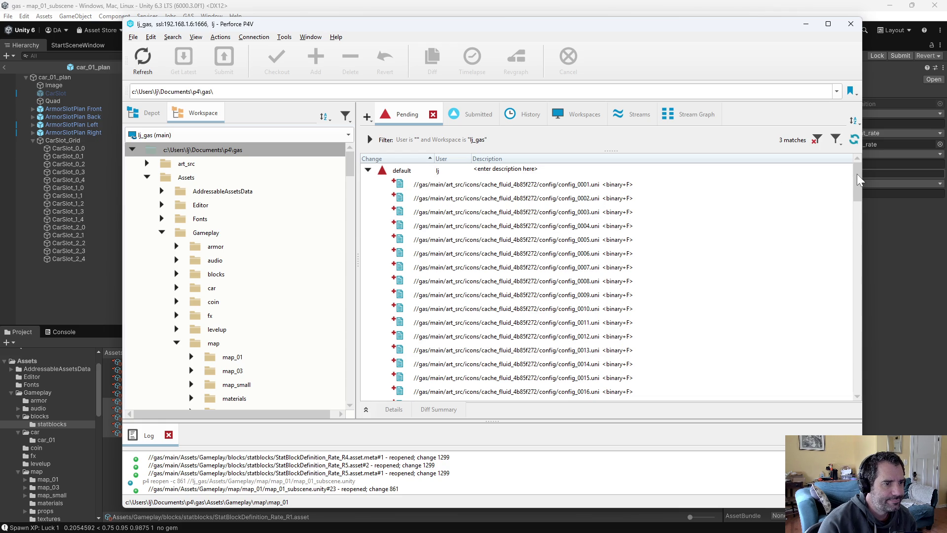
Inspect the files in changelist 861, then collapse it
click(488, 184)
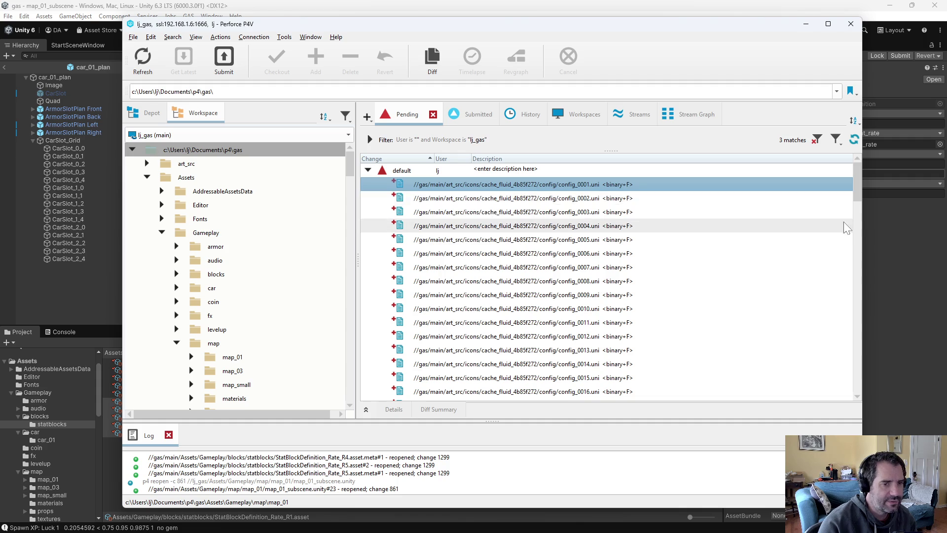
scroll(550, 367, down, 10)
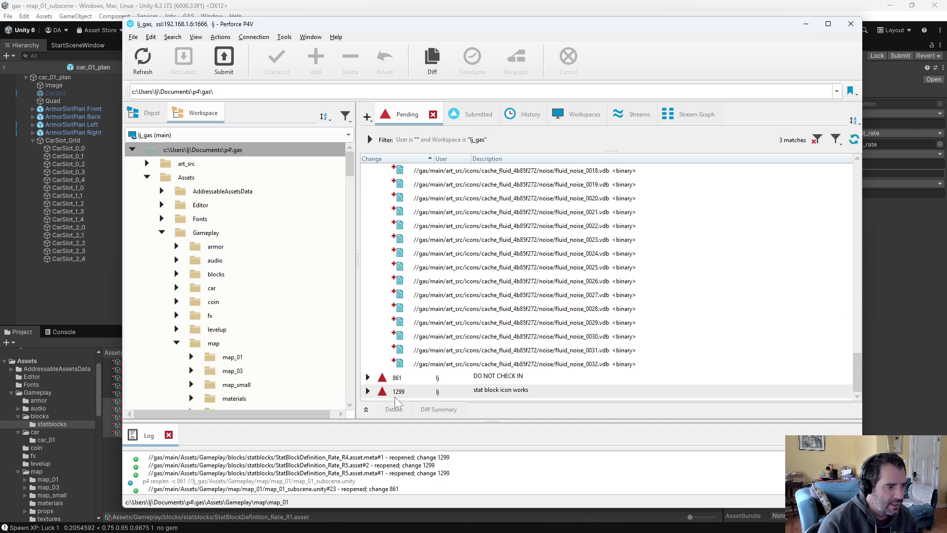
click(368, 378)
scroll(493, 237, down, 6)
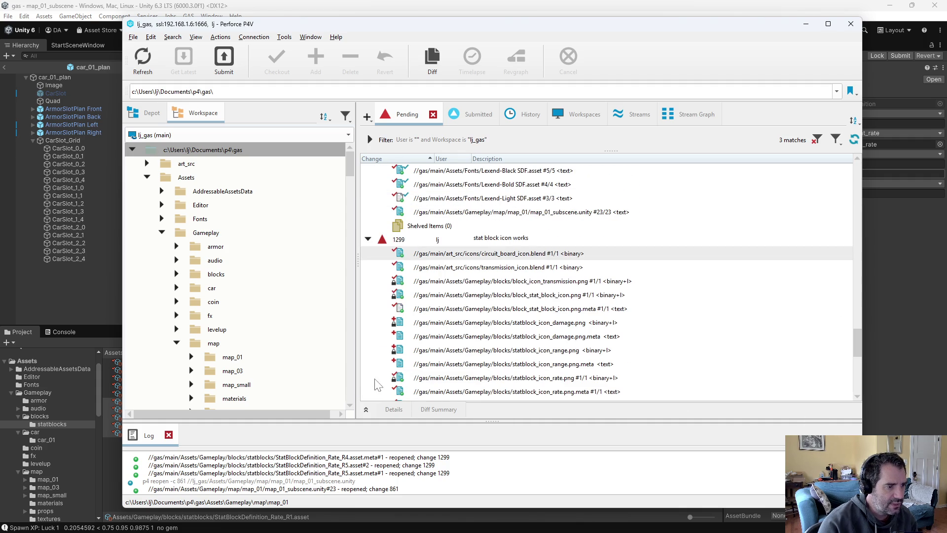
scroll(499, 229, up, 2)
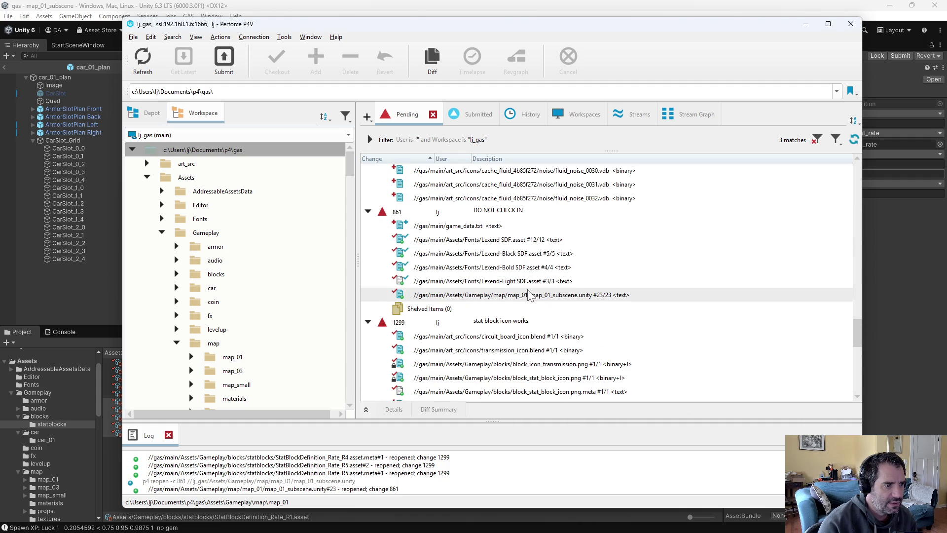
click(368, 212)
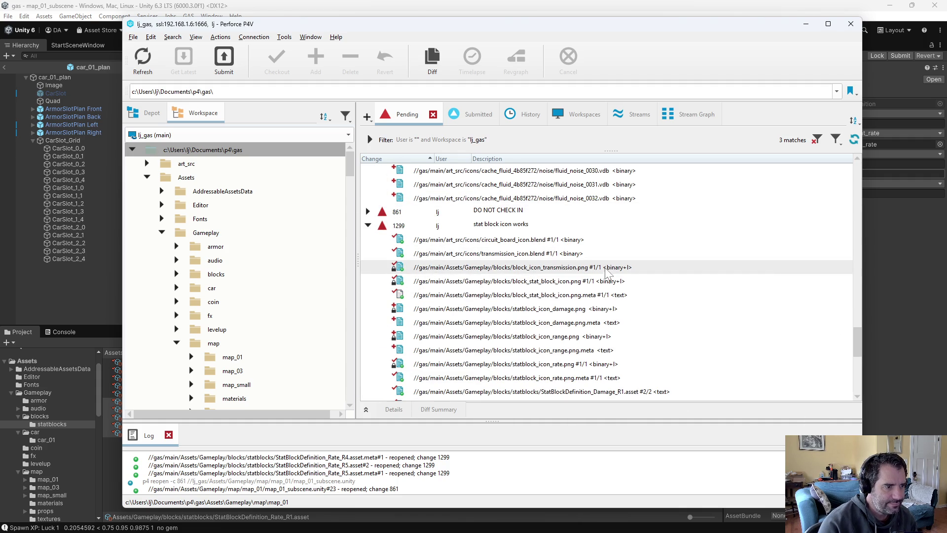
mouse_move(858, 340)
mouse_down()
mouse_move(859, 392)
mouse_move(857, 331)
mouse_up()
Submit changelist 1299 'stat block icon works' and go back to the Unity editor
right_click(483, 308)
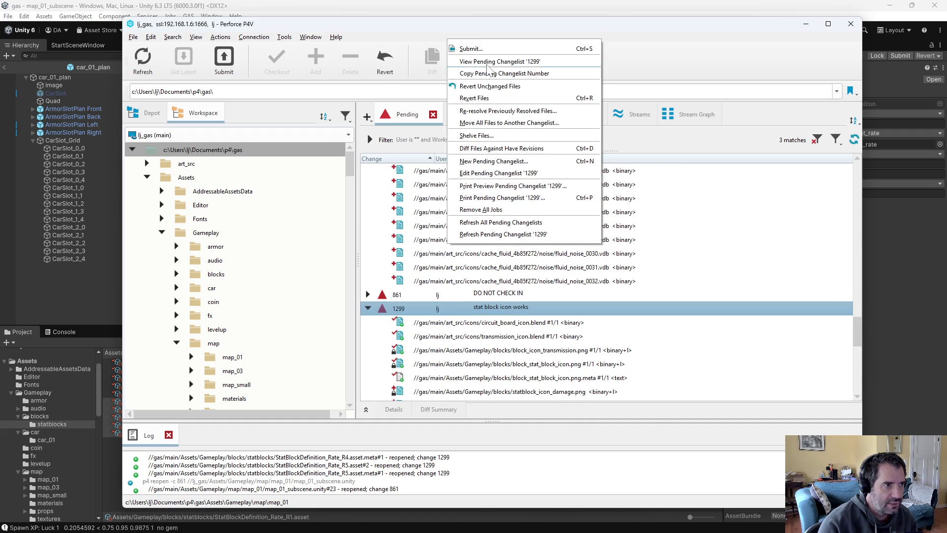
click(490, 49)
click(743, 520)
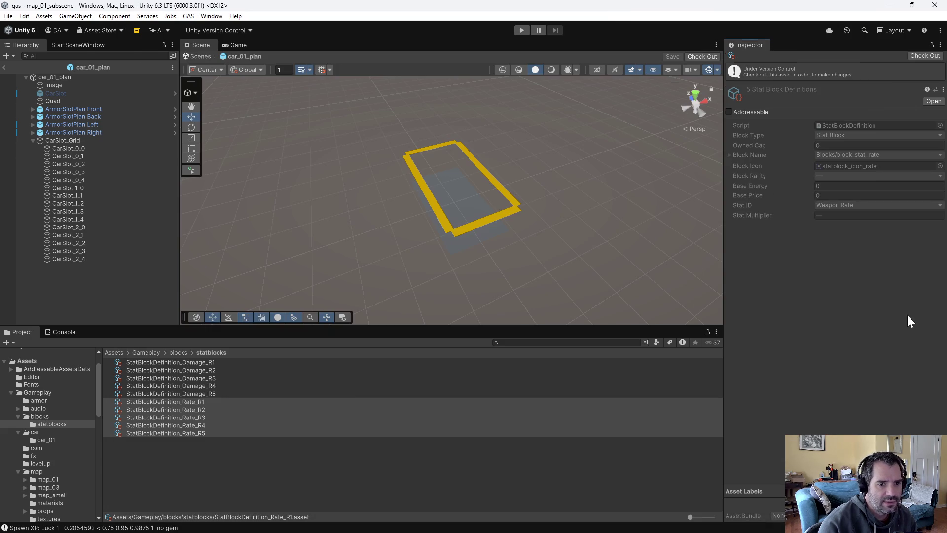
click(909, 321)
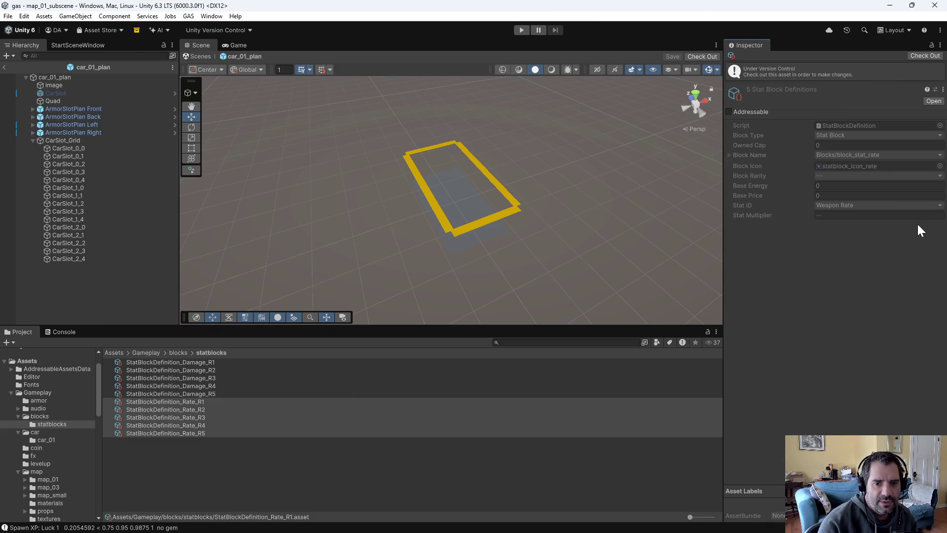